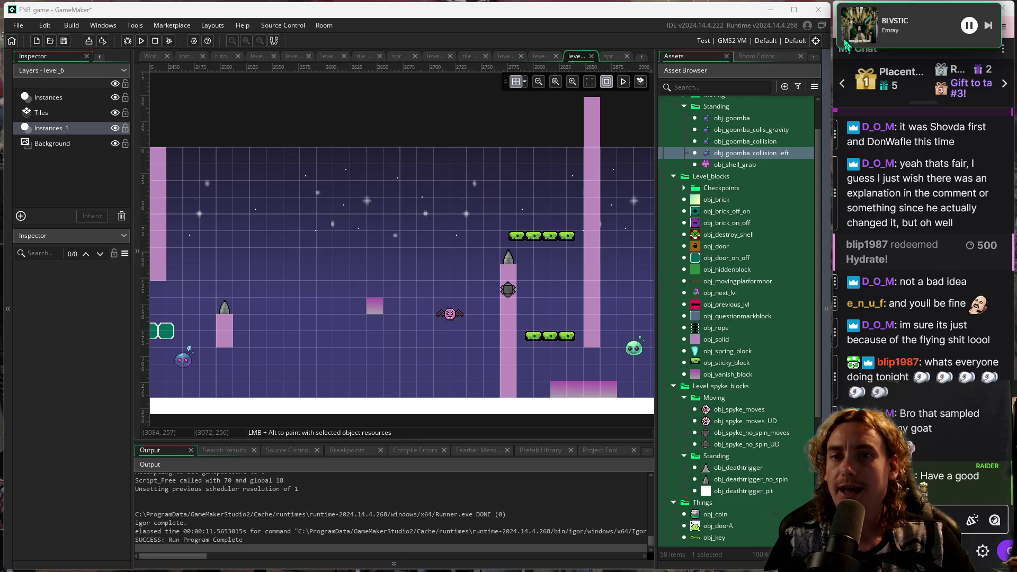
# Pan the room view right to the spike mines, green blocks and tall pink pillars.
pyautogui.moveTo(846, 44)
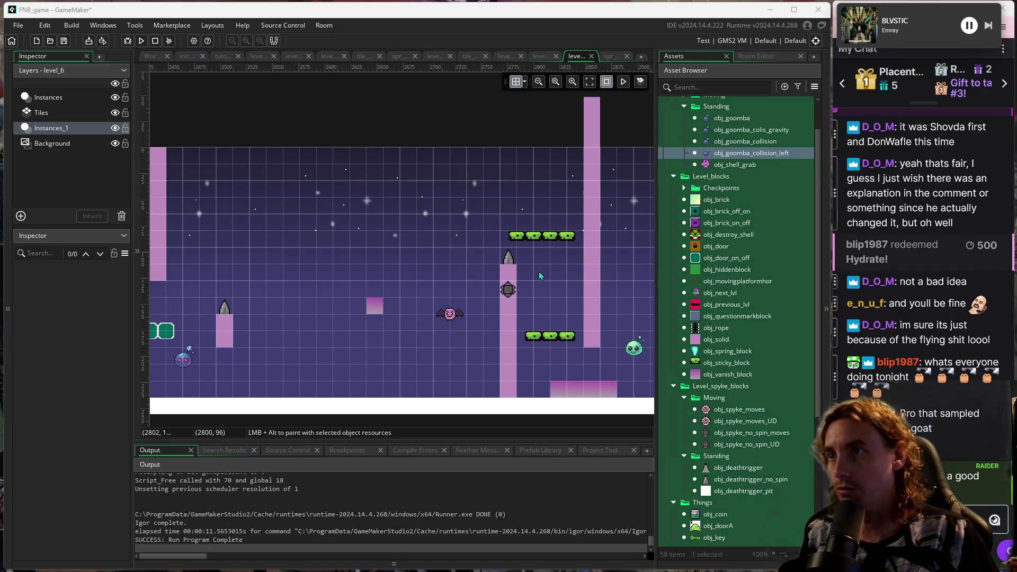
pyautogui.moveTo(545, 275); pyautogui.dragTo(536, 275)
pyautogui.hscroll(5, 537, 274)
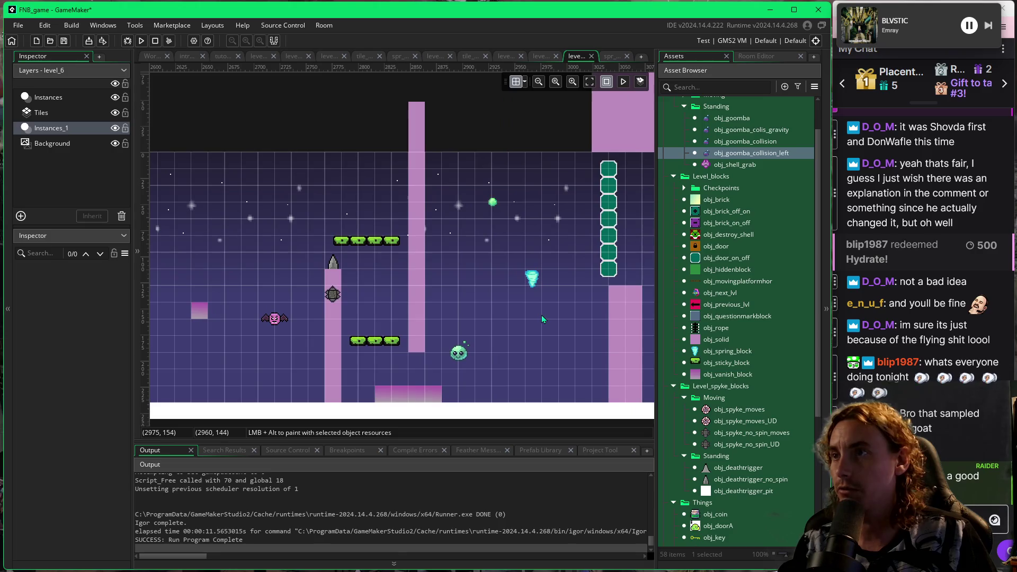
# Launch the game with F5 and jump through the green toggle-block and ceiling-grass section.
pyautogui.press('F5')
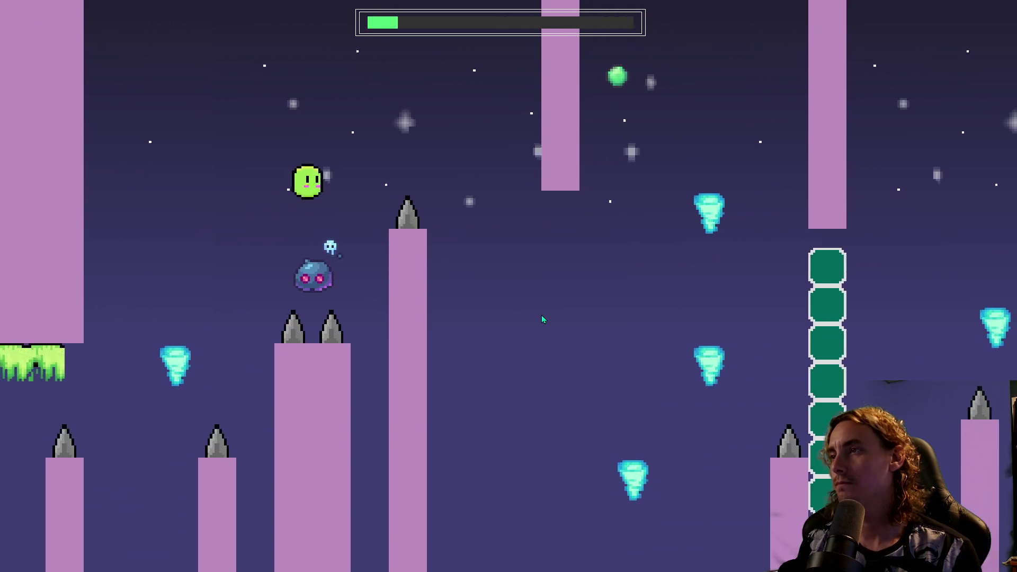
pyautogui.press('space')
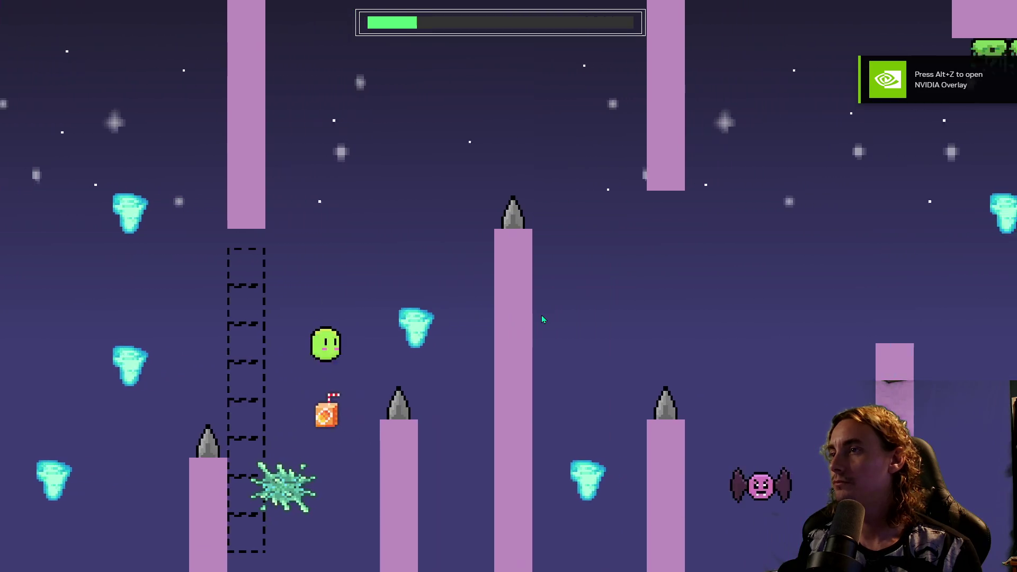
pyautogui.press('space')
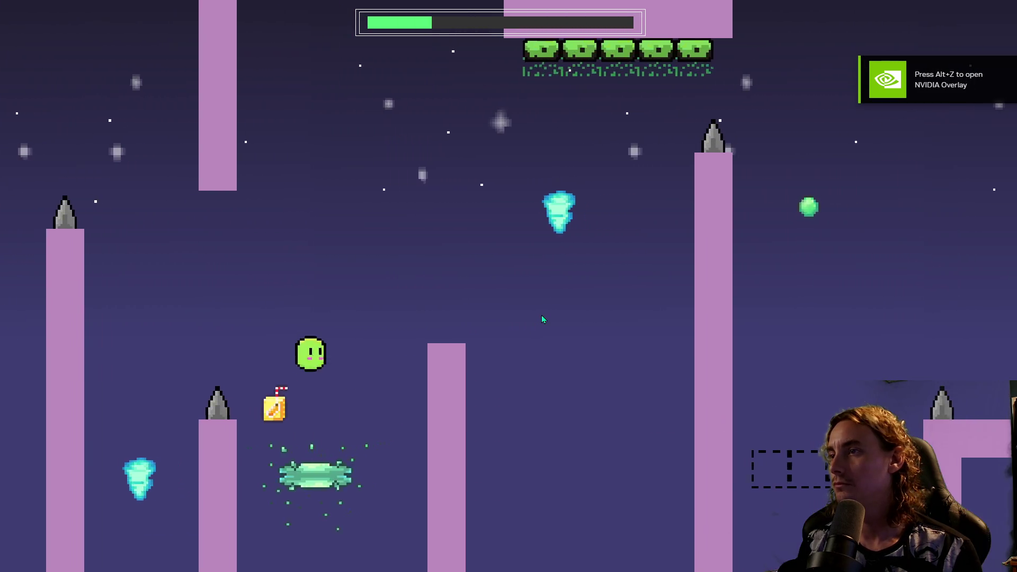
pyautogui.press('space')
pyautogui.press('space')
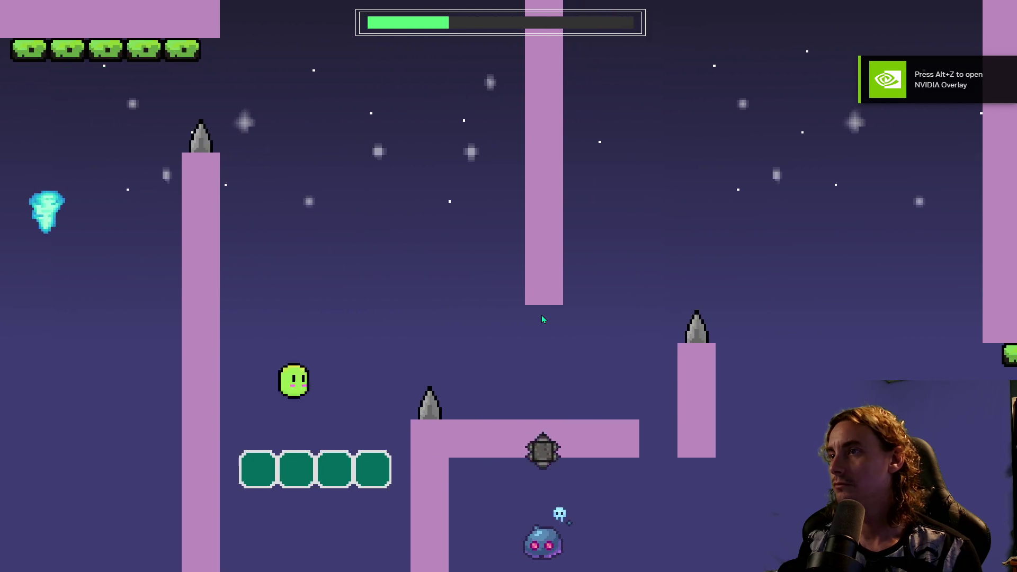
pyautogui.press('space')
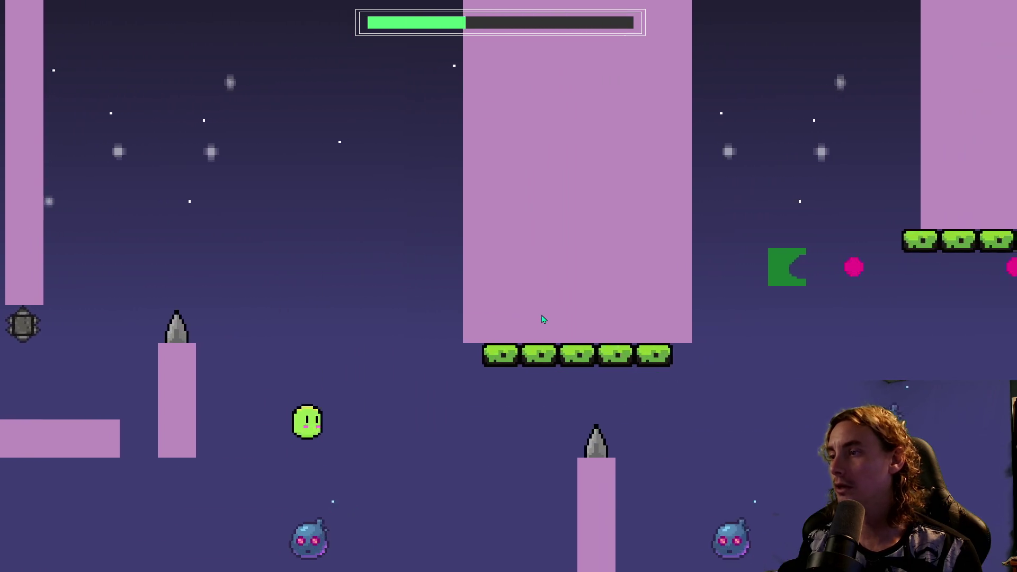
pyautogui.press('space')
pyautogui.press('space')
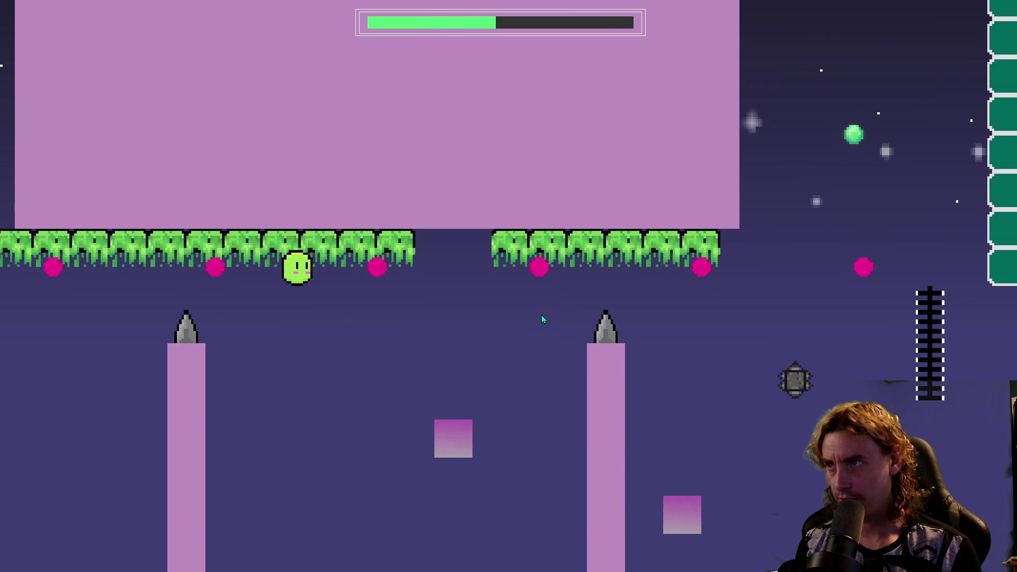
pyautogui.press('space')
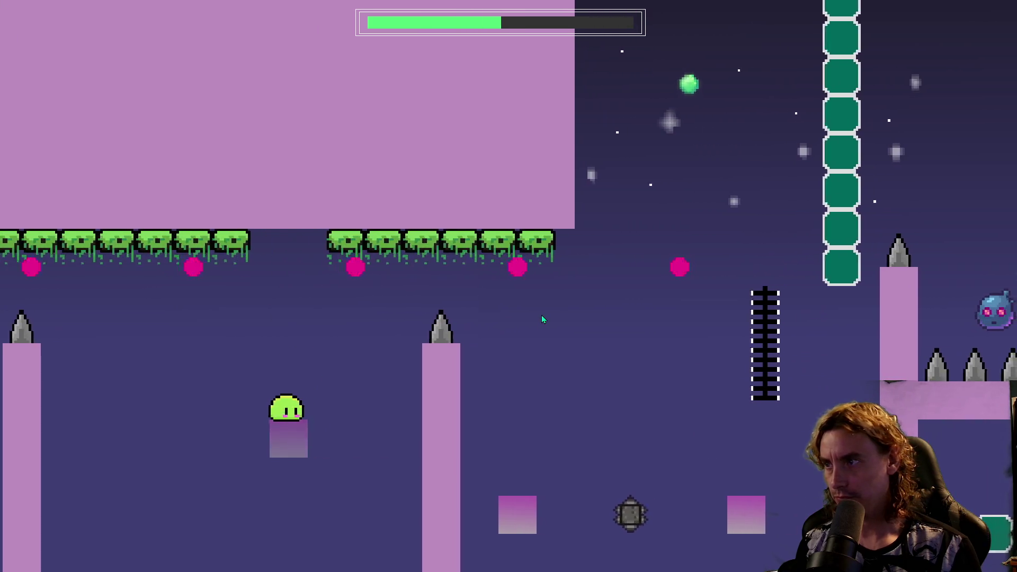
pyautogui.press('space')
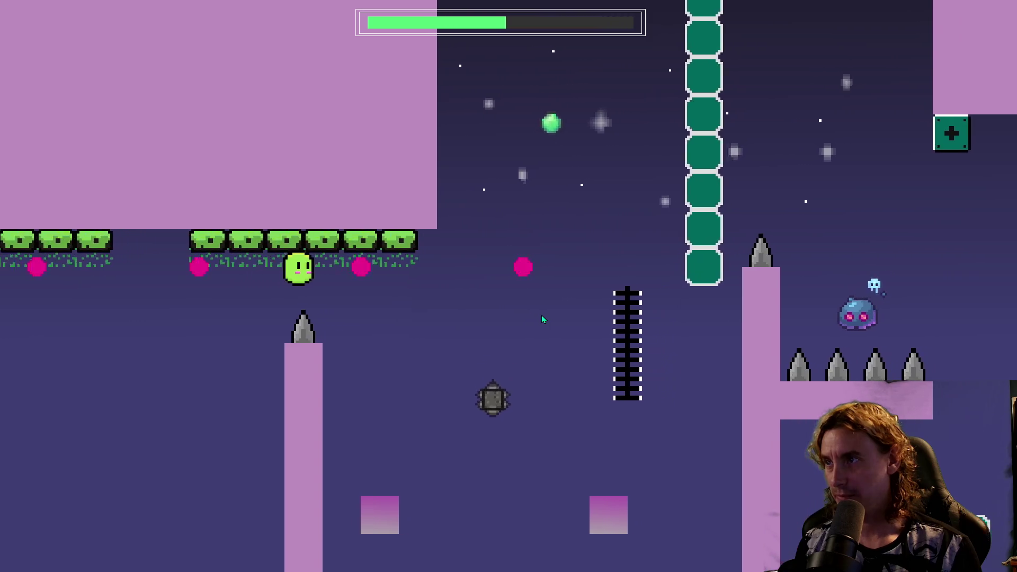
pyautogui.press('space')
pyautogui.press('space')
pyautogui.press('space')
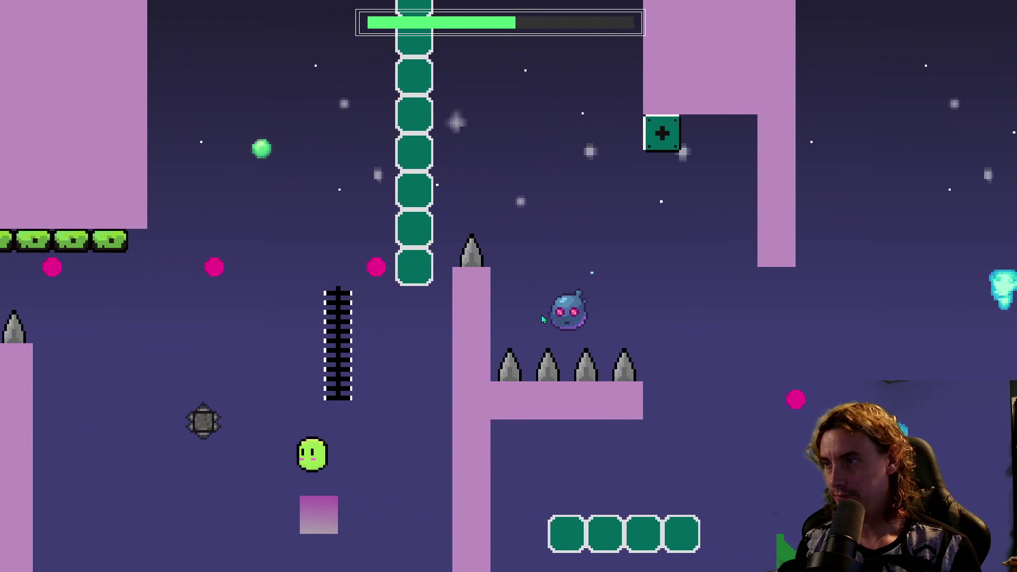
pyautogui.press('space')
# Grab the green orb and jump across the green block row to the pink pillars.
pyautogui.press('space')
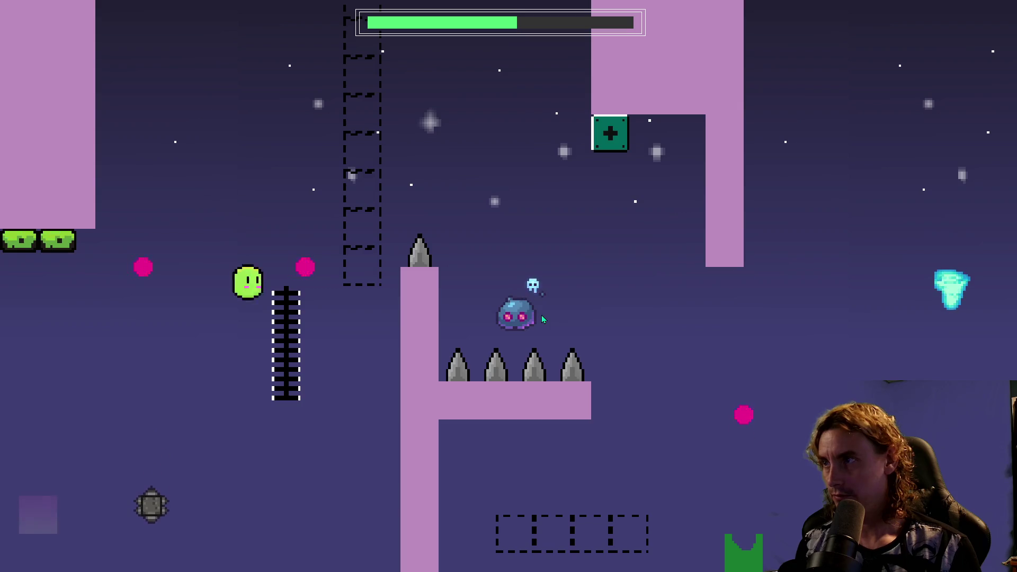
pyautogui.press('space')
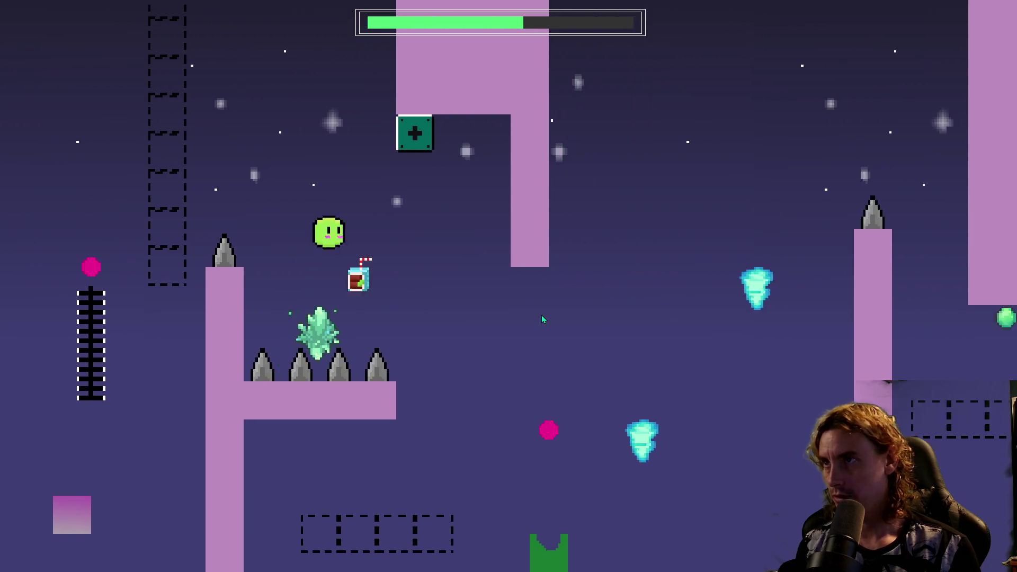
pyautogui.press('space')
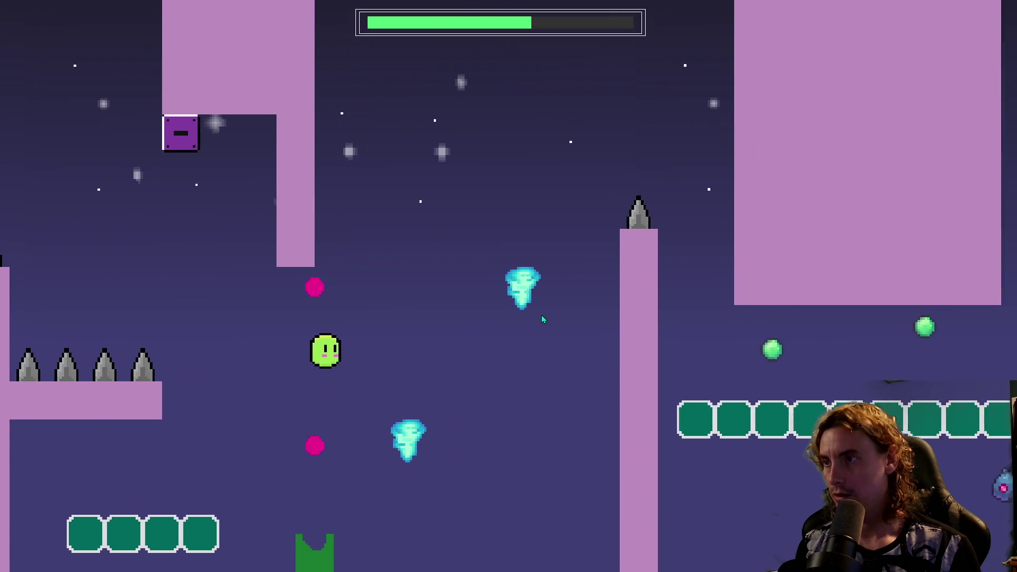
pyautogui.press('space')
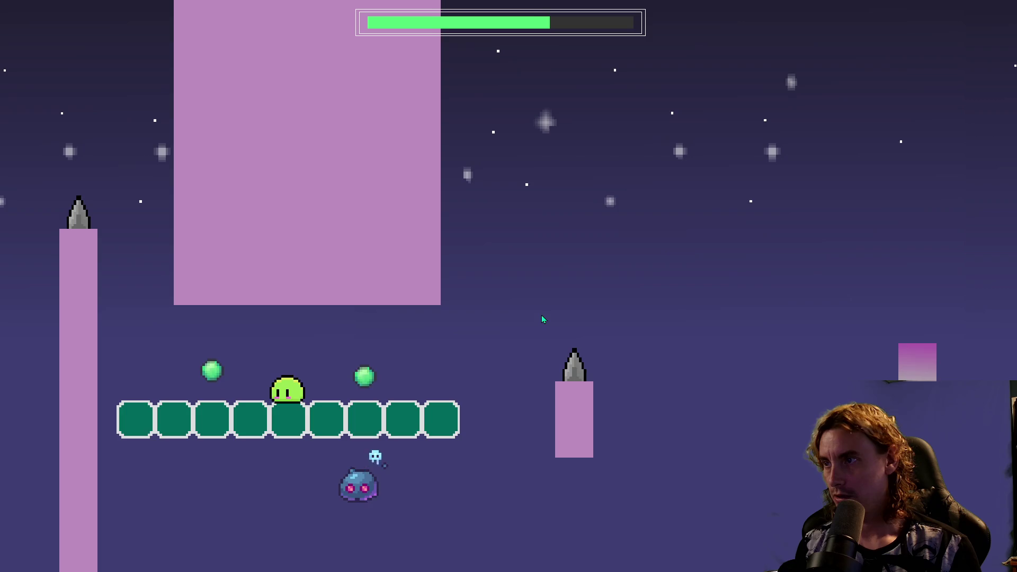
pyautogui.press('space')
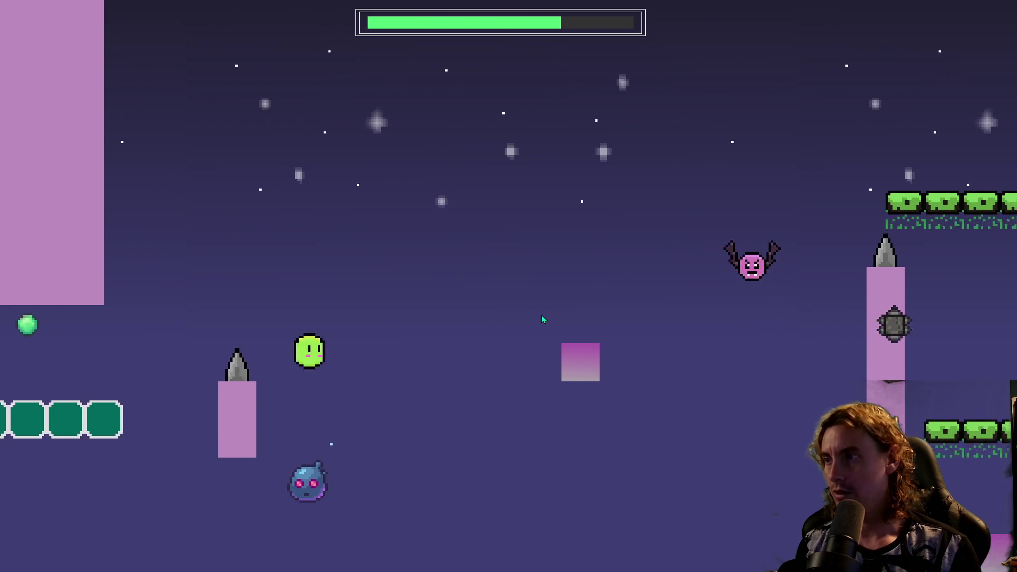
pyautogui.press('space')
pyautogui.press('space')
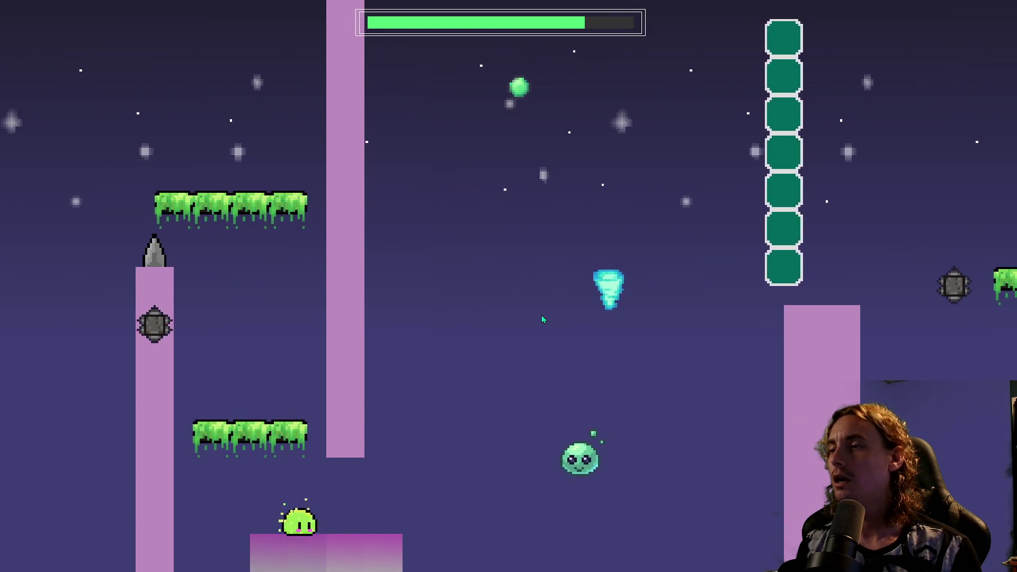
pyautogui.press('space')
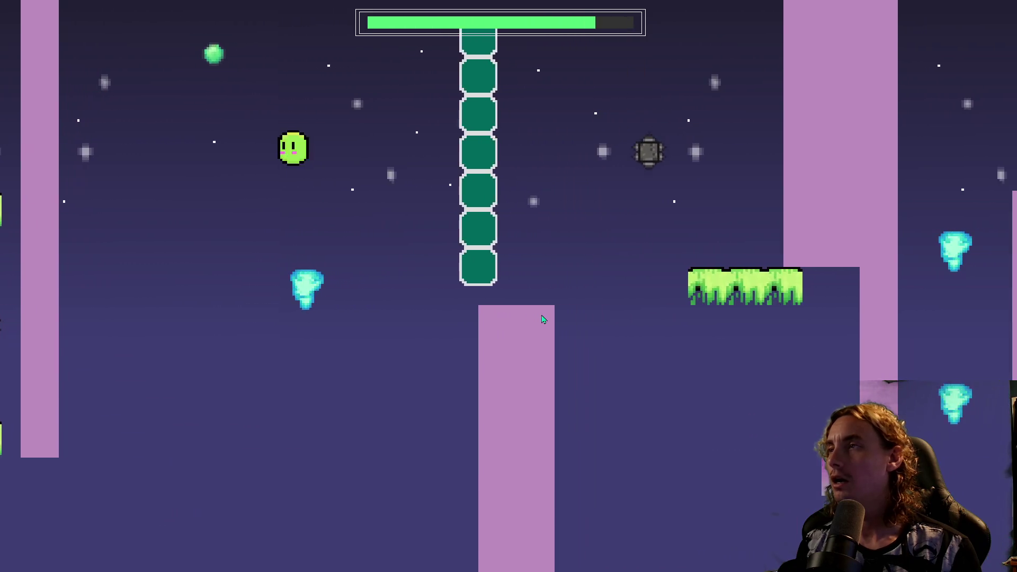
pyautogui.press('space')
pyautogui.press('space')
pyautogui.press('space')
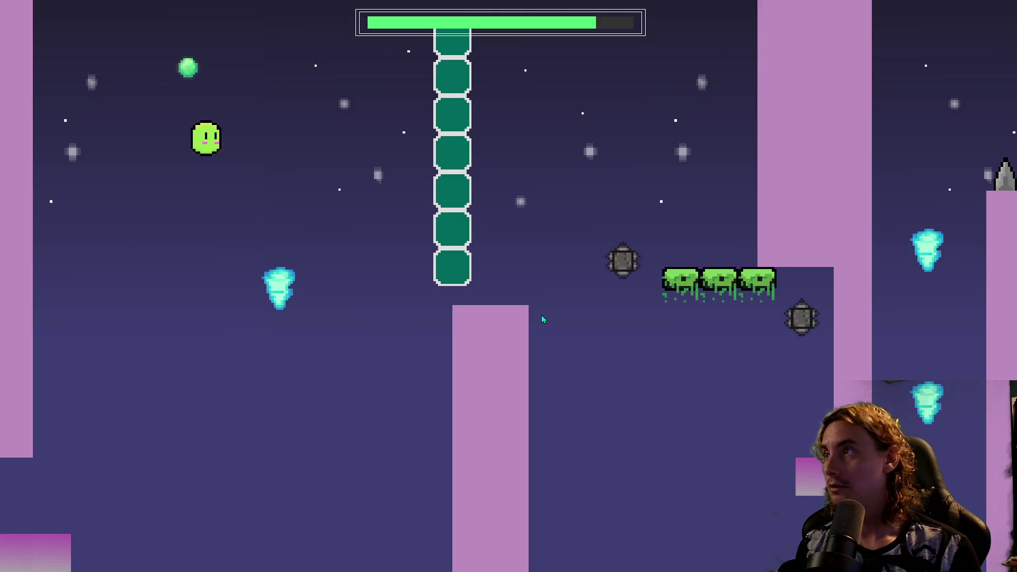
pyautogui.press('space')
pyautogui.press('space')
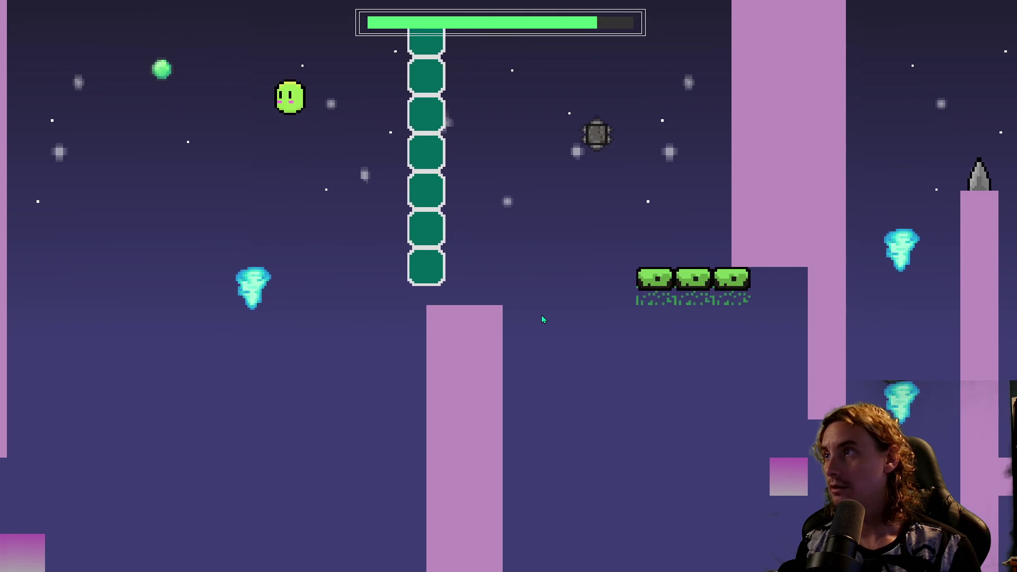
pyautogui.press('space')
pyautogui.press('space')
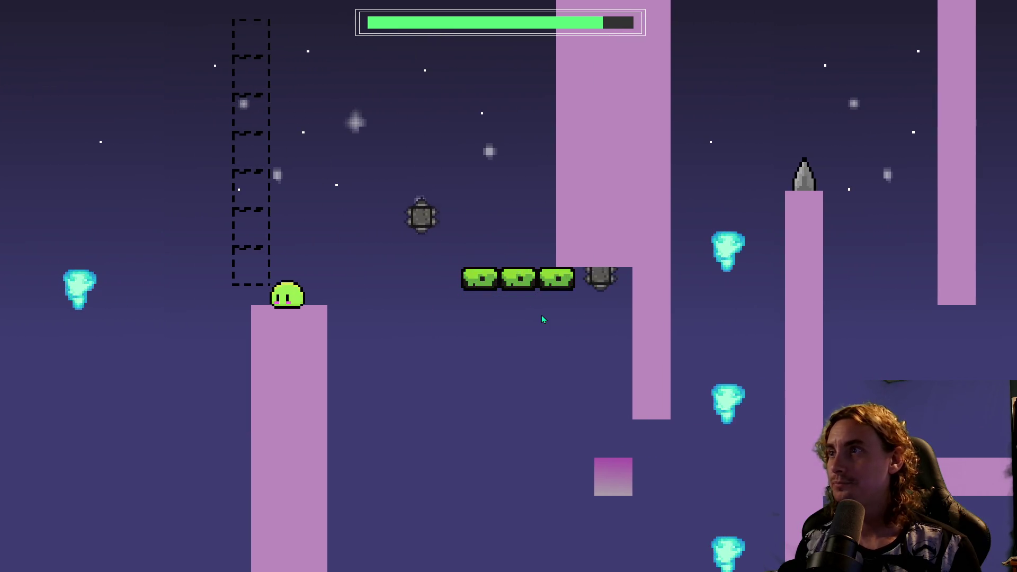
pyautogui.press('space')
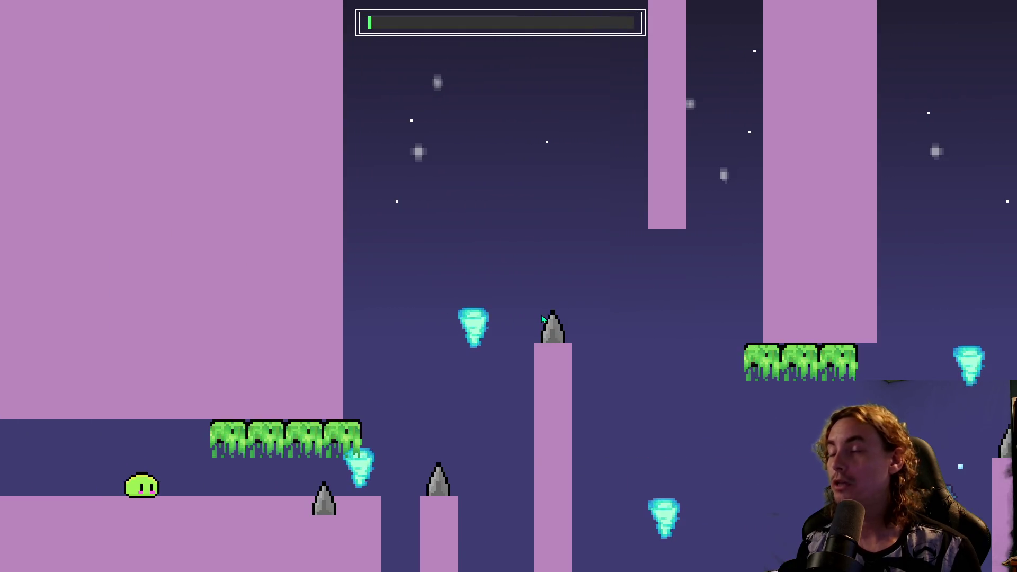
# Drop from the ceiling grass, pass the blue enemy and cross the teal platform.
pyautogui.press('space')
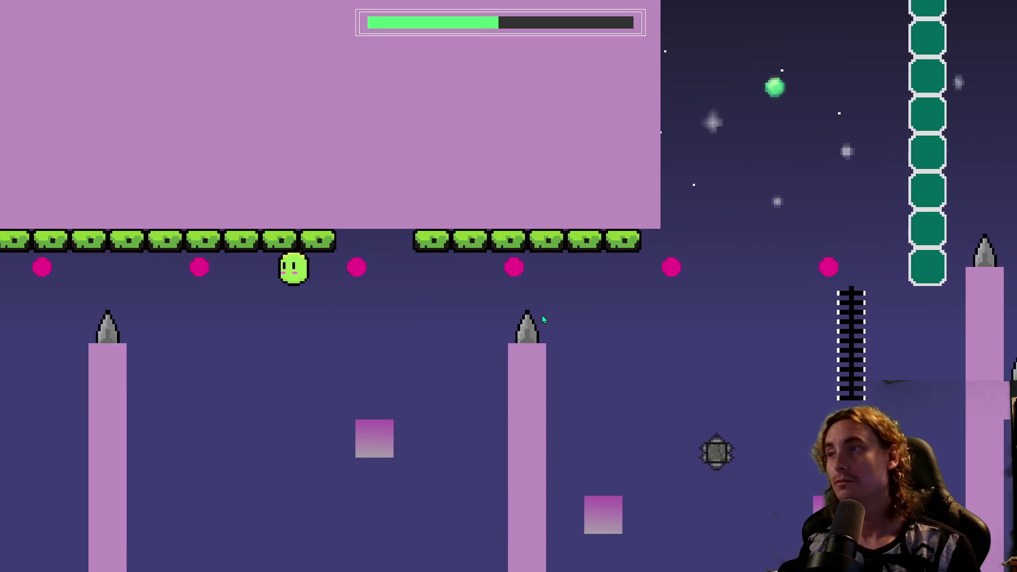
pyautogui.press('space')
pyautogui.press('space')
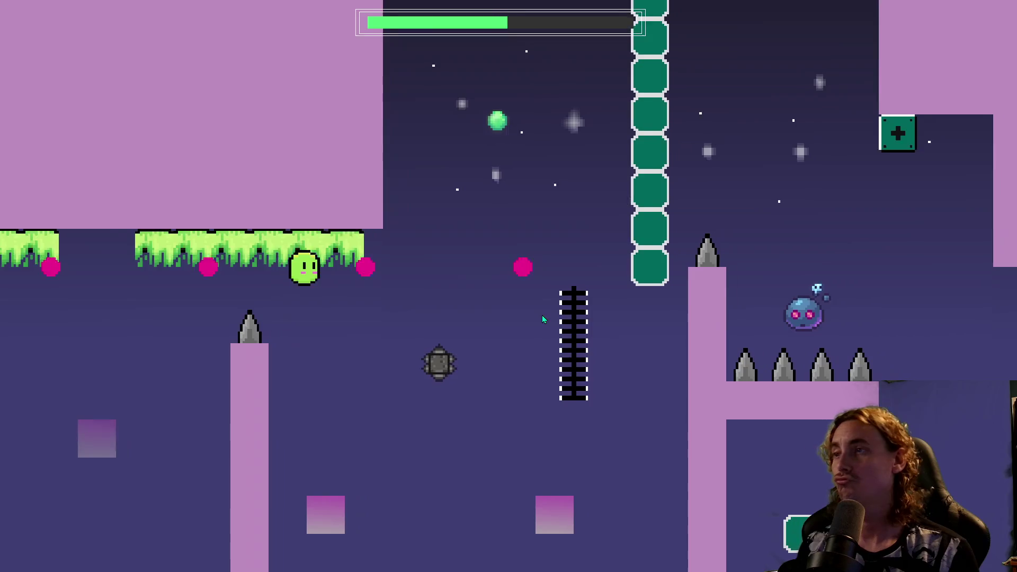
pyautogui.press('space')
pyautogui.press('space')
pyautogui.press('space')
pyautogui.press('space')
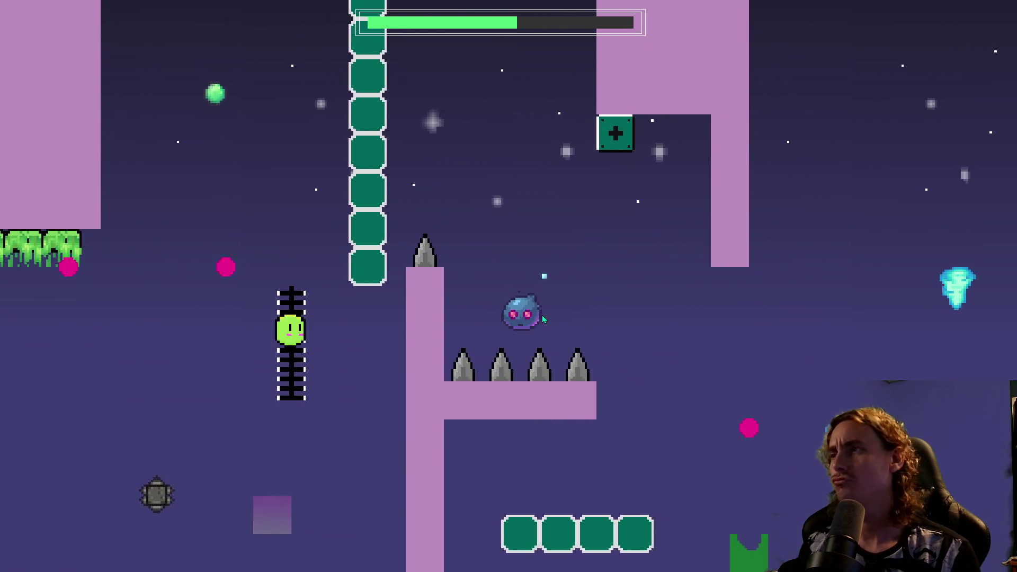
pyautogui.press('space')
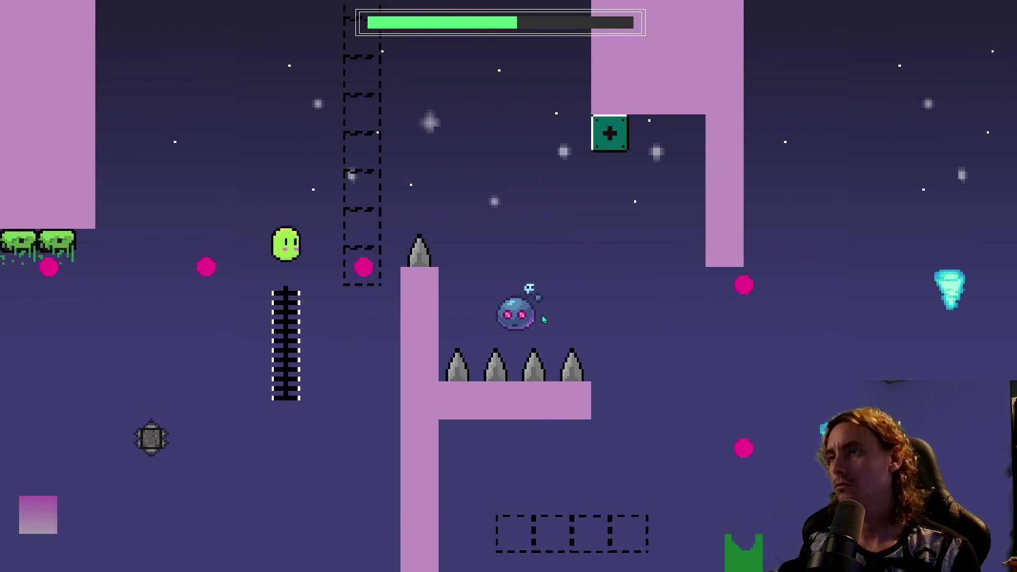
pyautogui.press('Right')
pyautogui.press('Right')
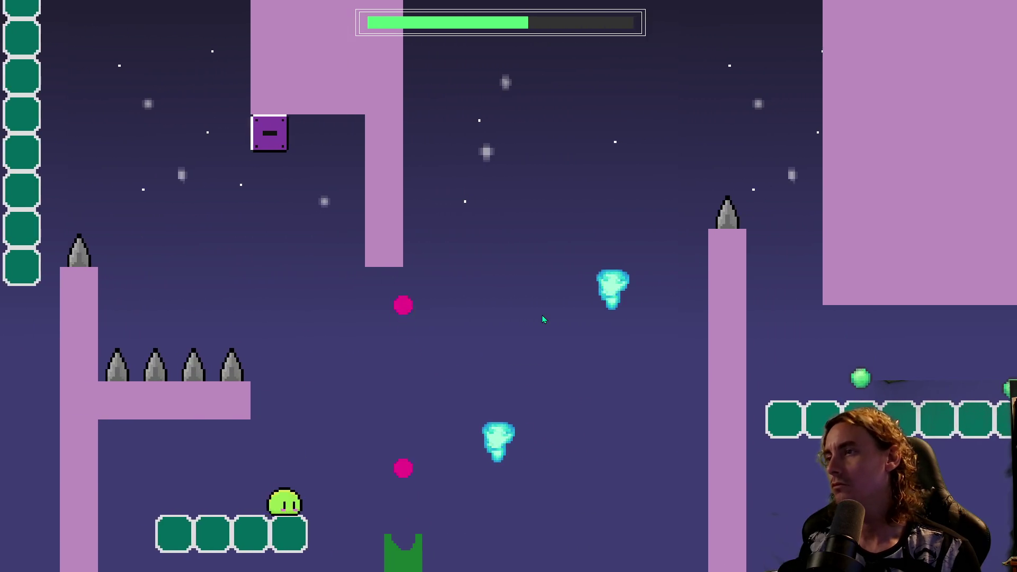
pyautogui.press('space')
pyautogui.press('Right')
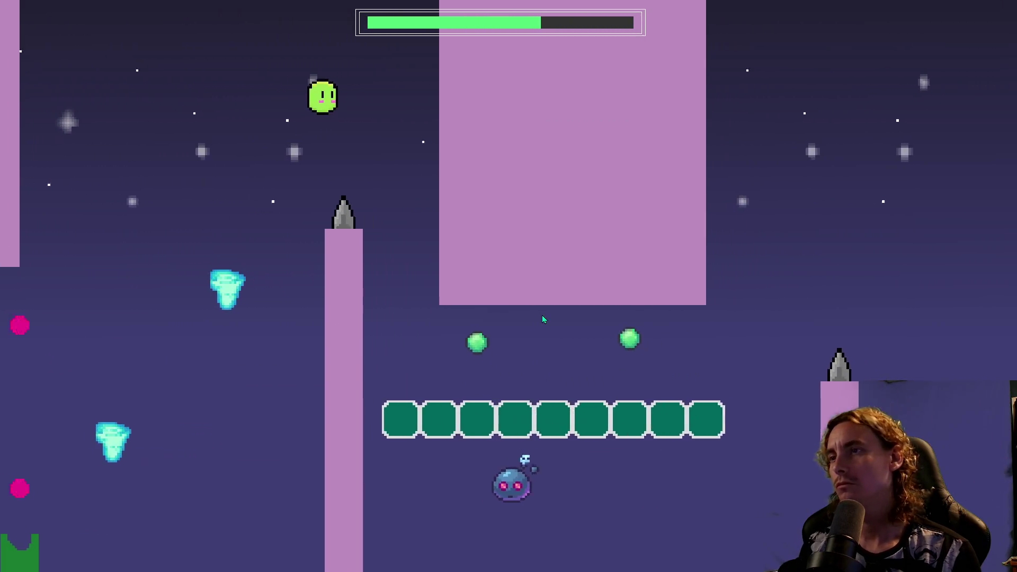
pyautogui.press('Right')
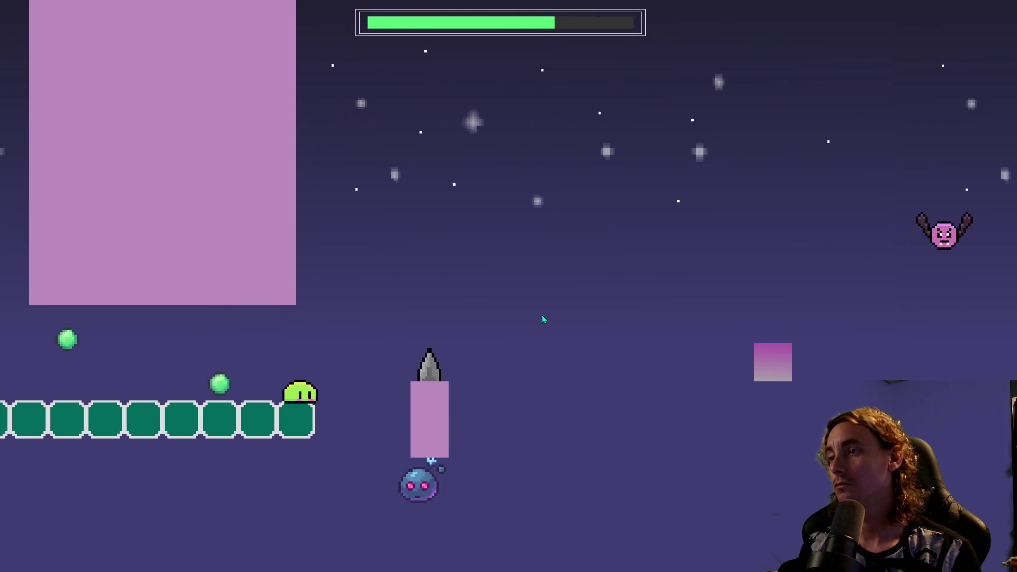
pyautogui.press('space')
pyautogui.press('space')
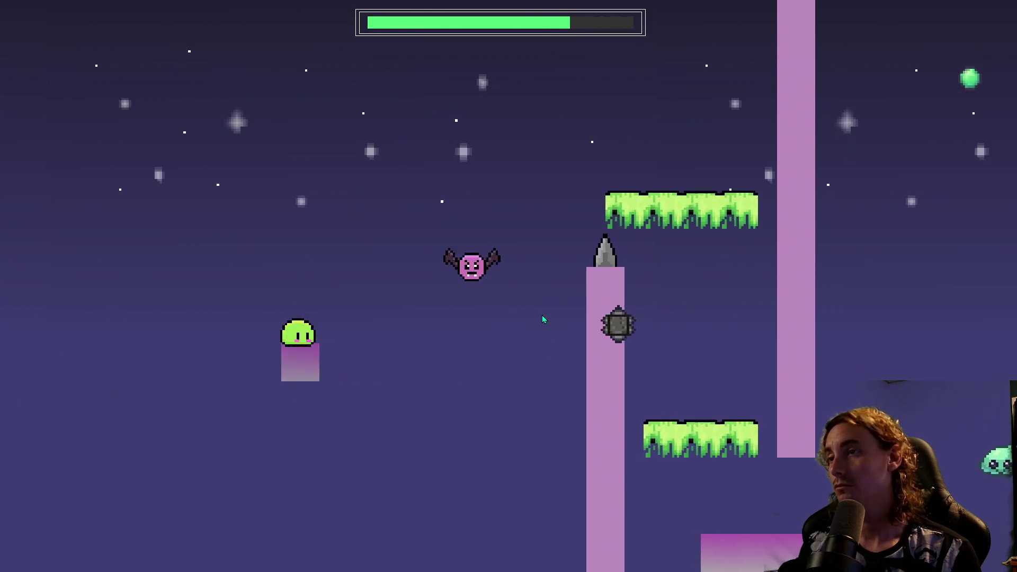
pyautogui.press('space')
# Ride the wind boost and cyan updraft over the spiked pillar into the portal.
pyautogui.press('Right')
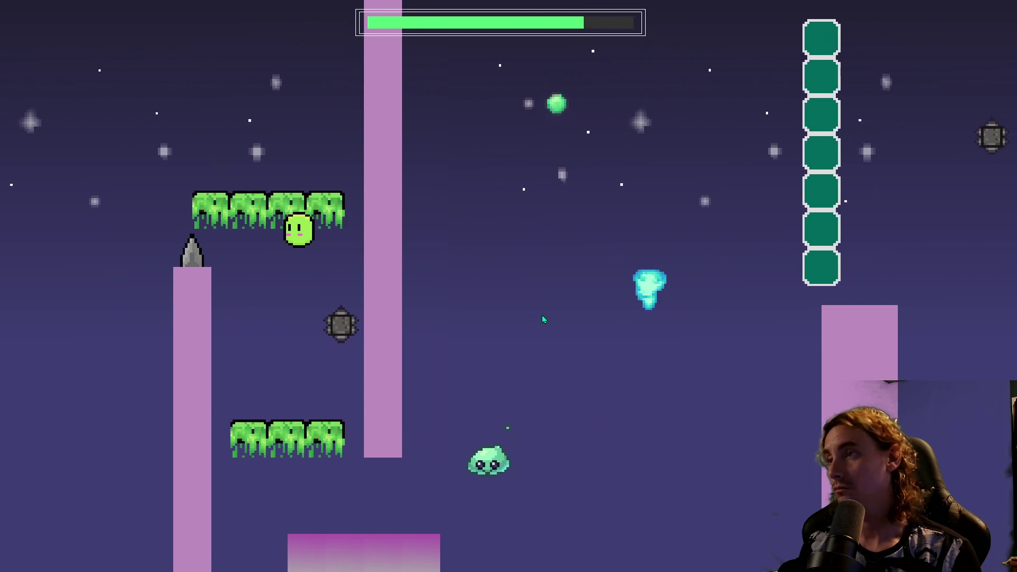
pyautogui.press('space')
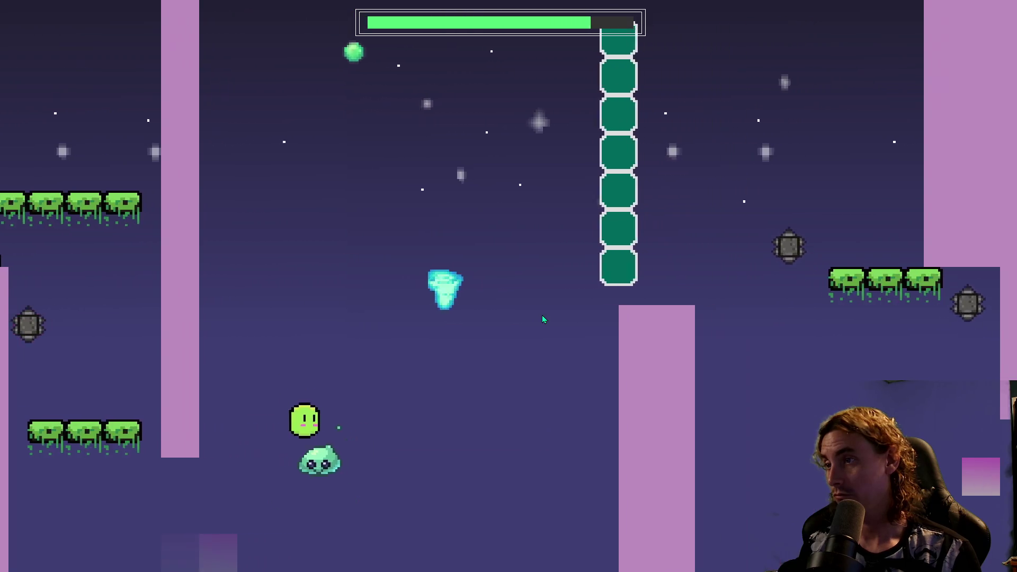
pyautogui.press('space')
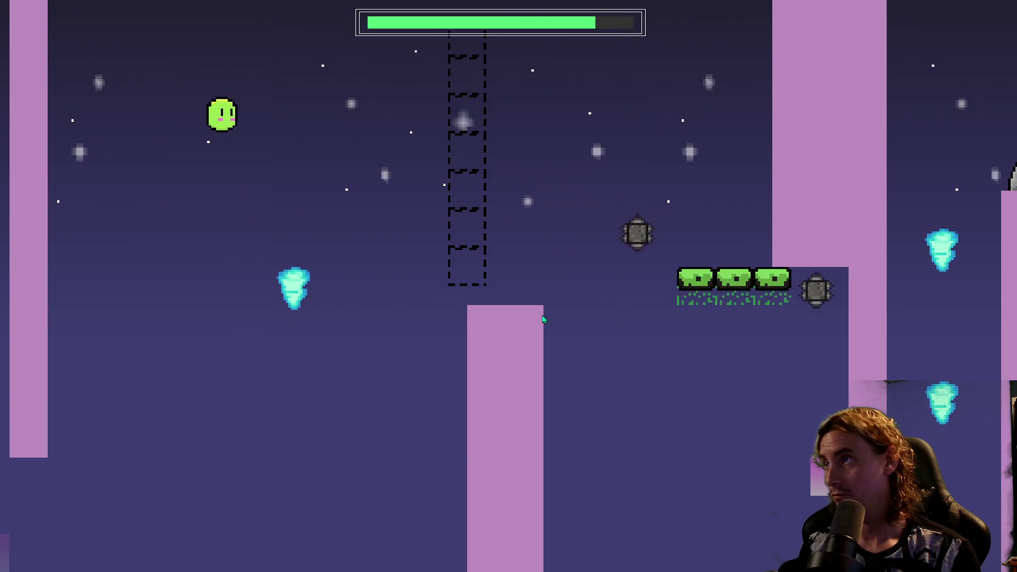
pyautogui.press('space')
pyautogui.press('Right')
pyautogui.press('space')
pyautogui.press('space')
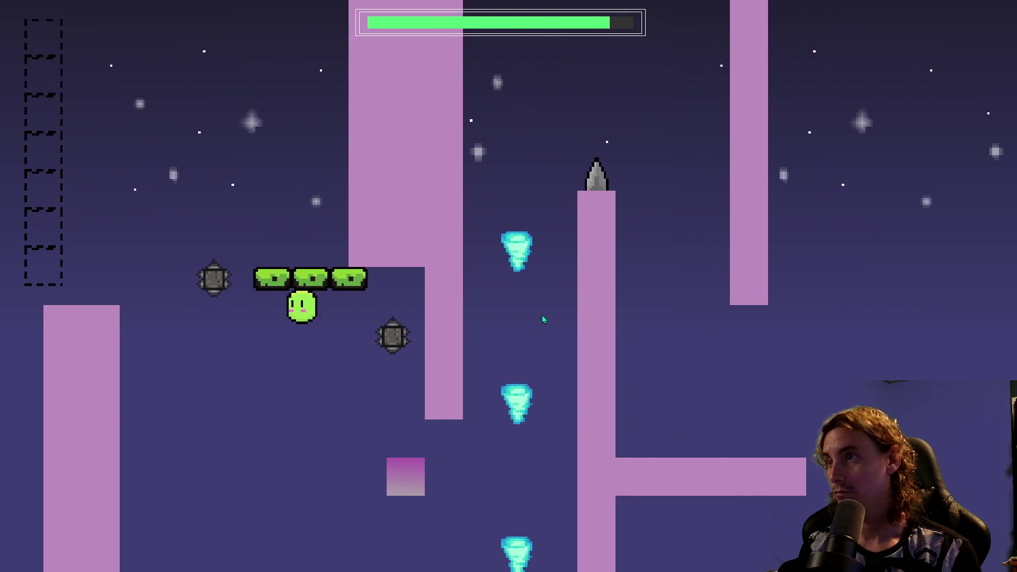
pyautogui.press('space')
pyautogui.press('space')
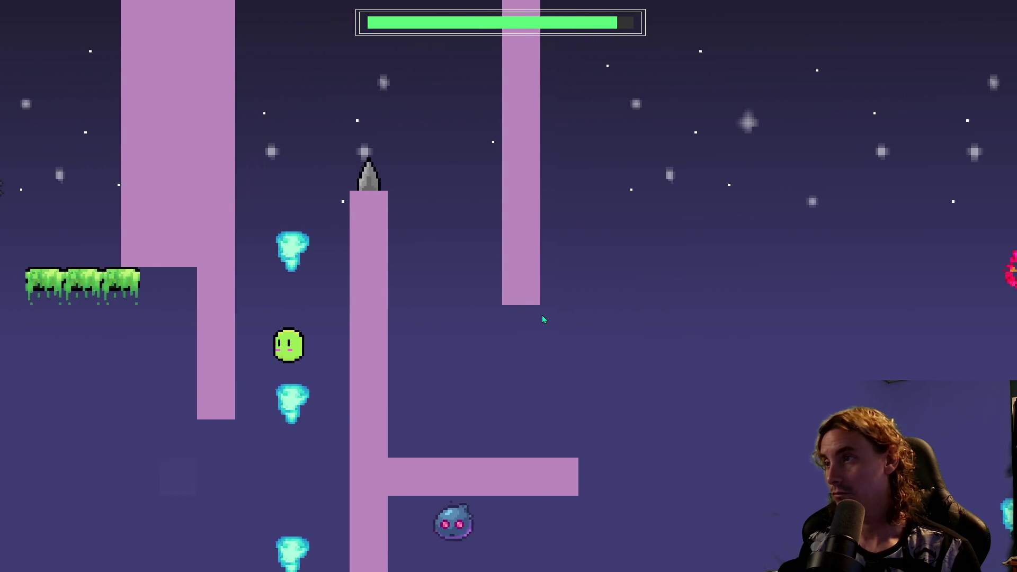
pyautogui.press('space')
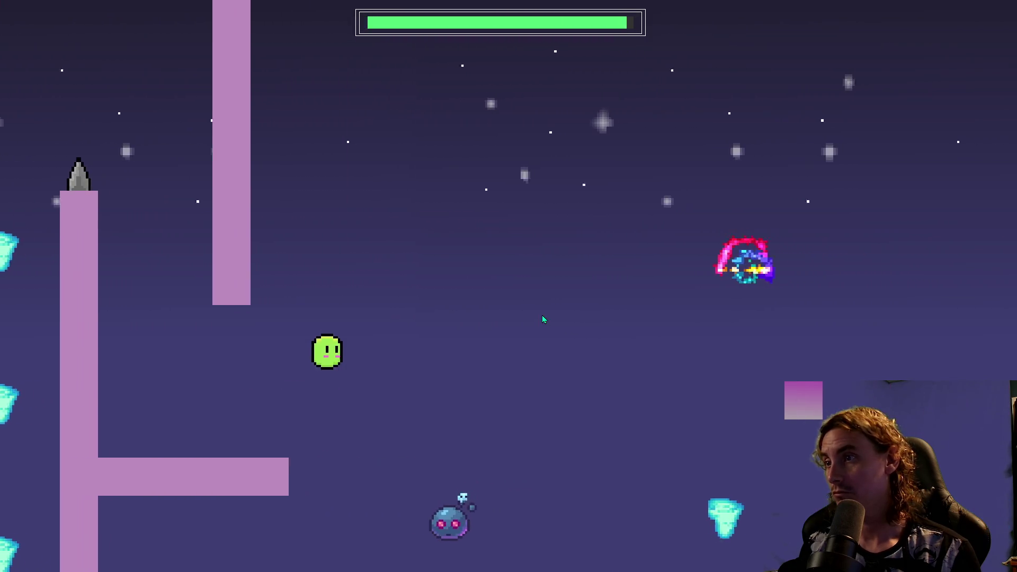
pyautogui.press('space')
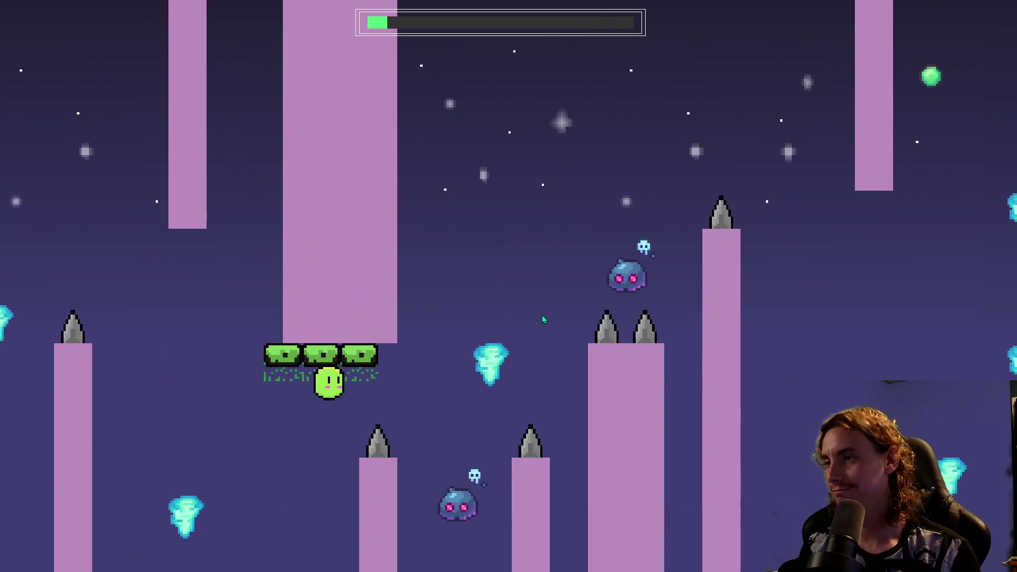
# Fly up between the spiked pillars, restarting once after hitting a spike, past the blue enemies.
pyautogui.press('space')
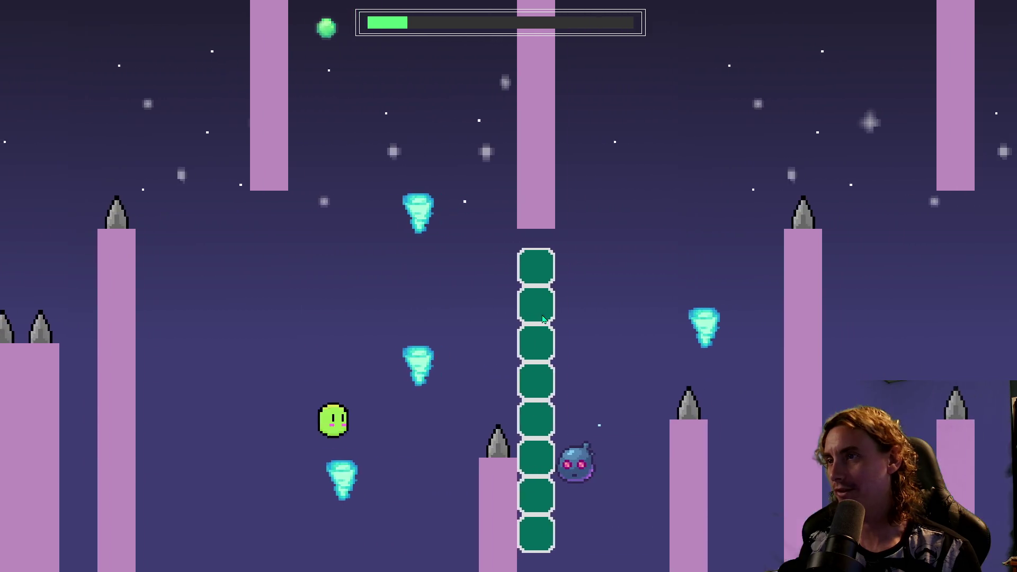
pyautogui.press('space')
pyautogui.press('space')
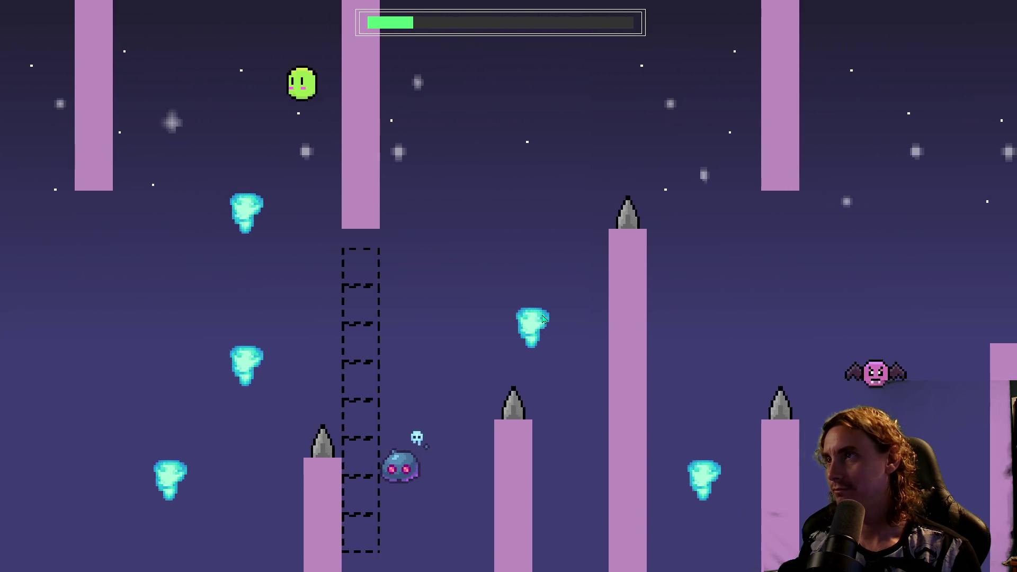
pyautogui.press('space')
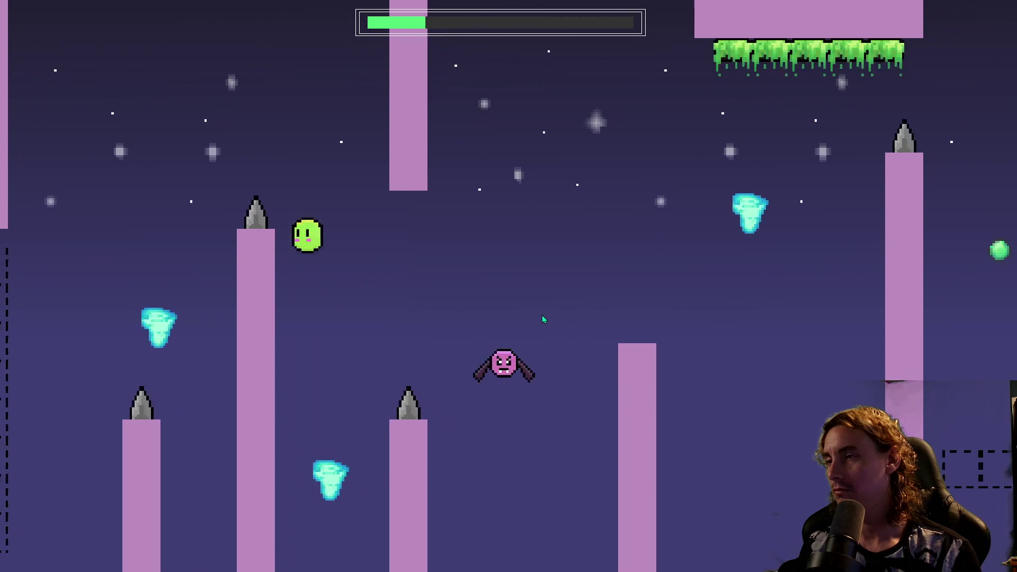
pyautogui.press('space')
pyautogui.press('space')
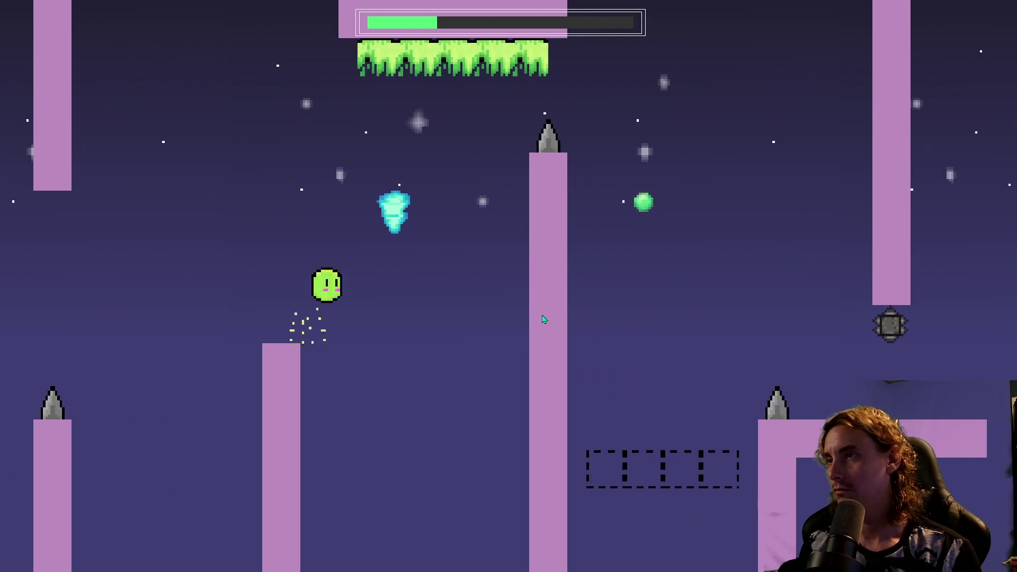
pyautogui.press('space')
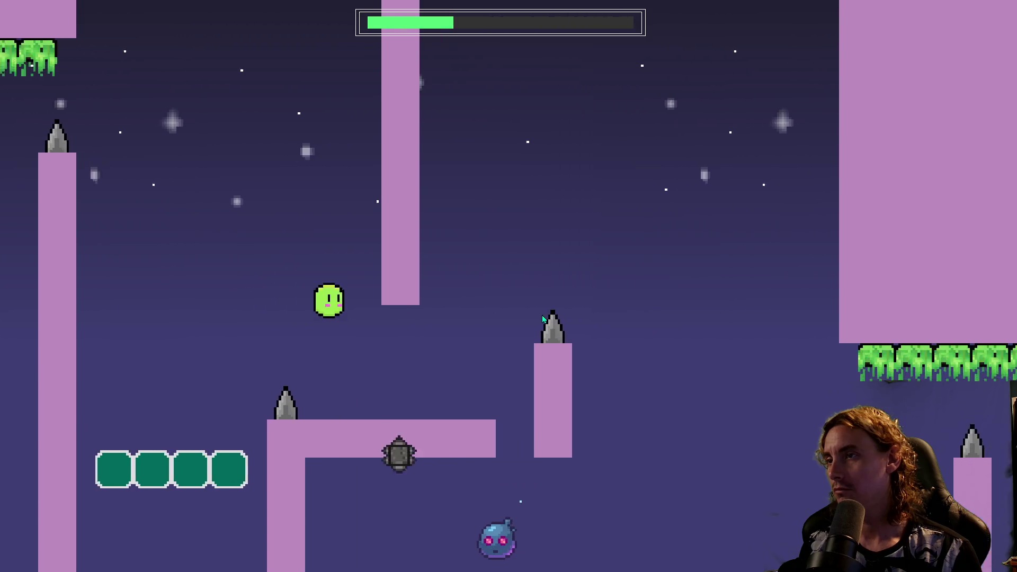
pyautogui.press('space')
pyautogui.press('space')
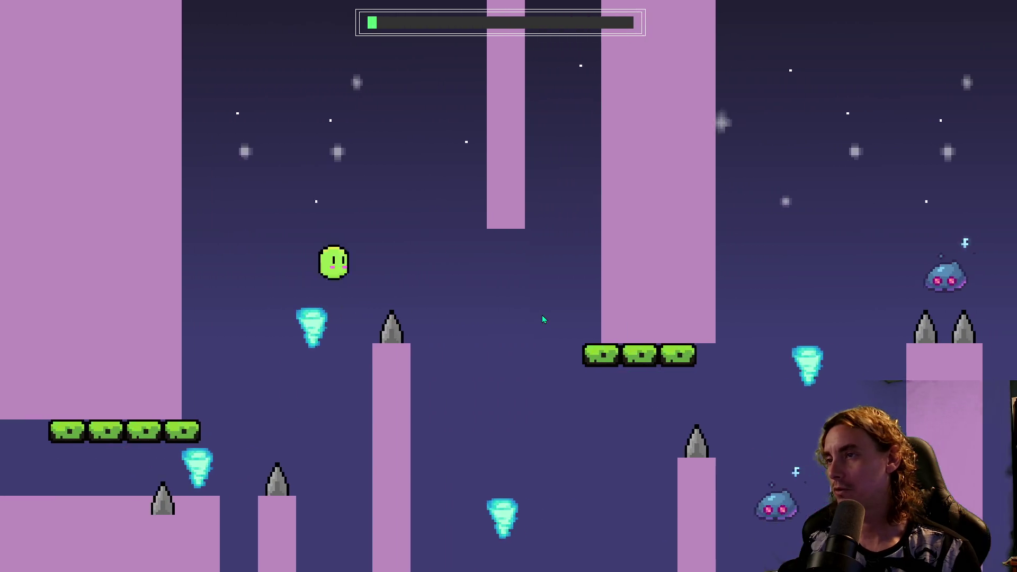
pyautogui.press('space')
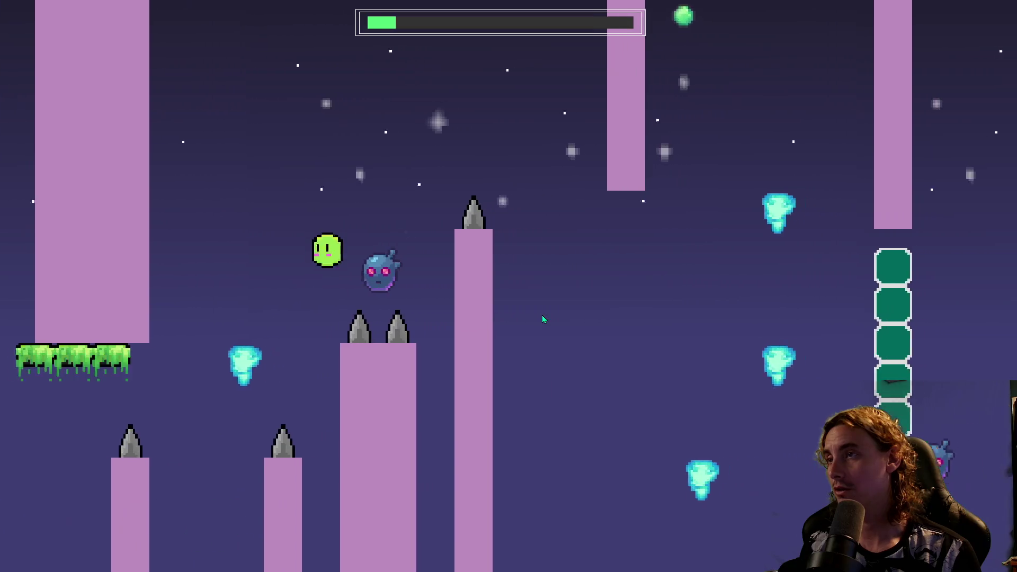
pyautogui.press('space')
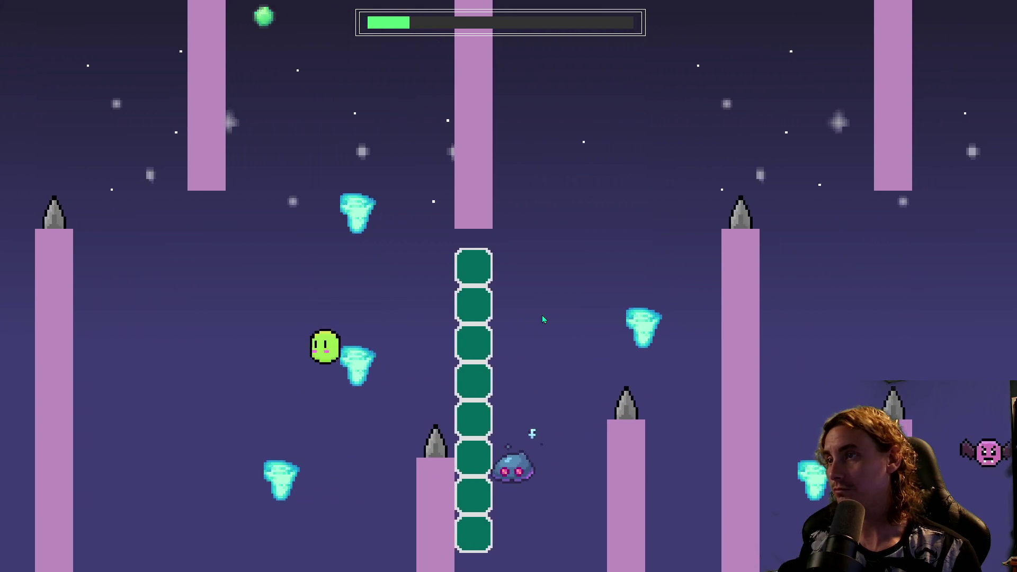
pyautogui.press('space')
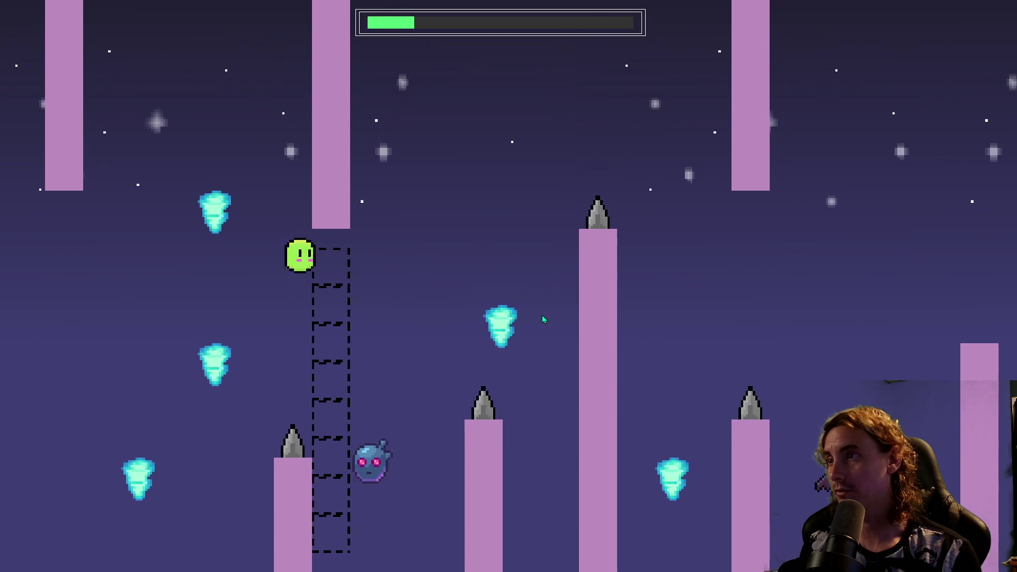
pyautogui.press('space')
pyautogui.press('space')
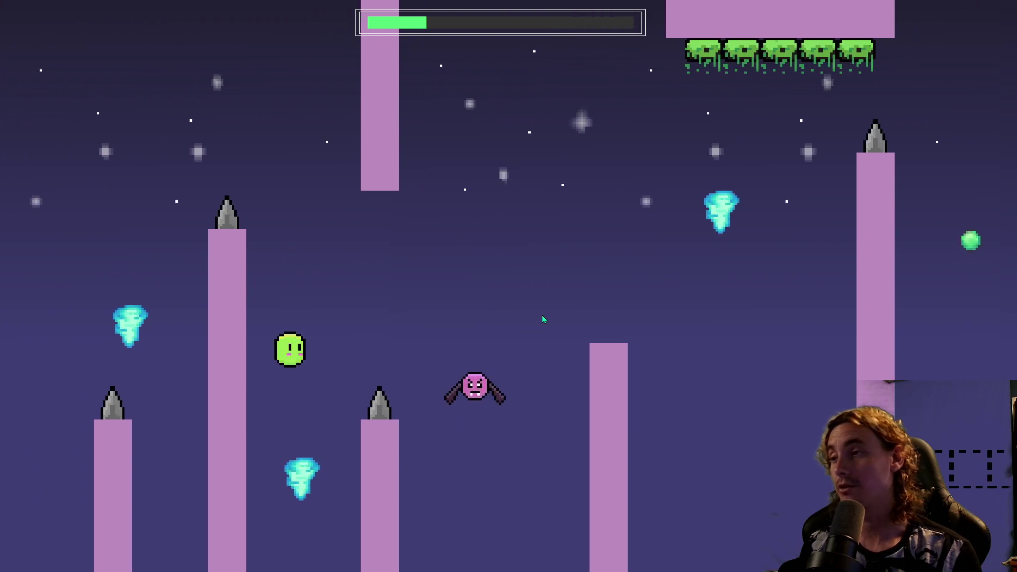
pyautogui.press('space')
pyautogui.press('space')
pyautogui.press('space')
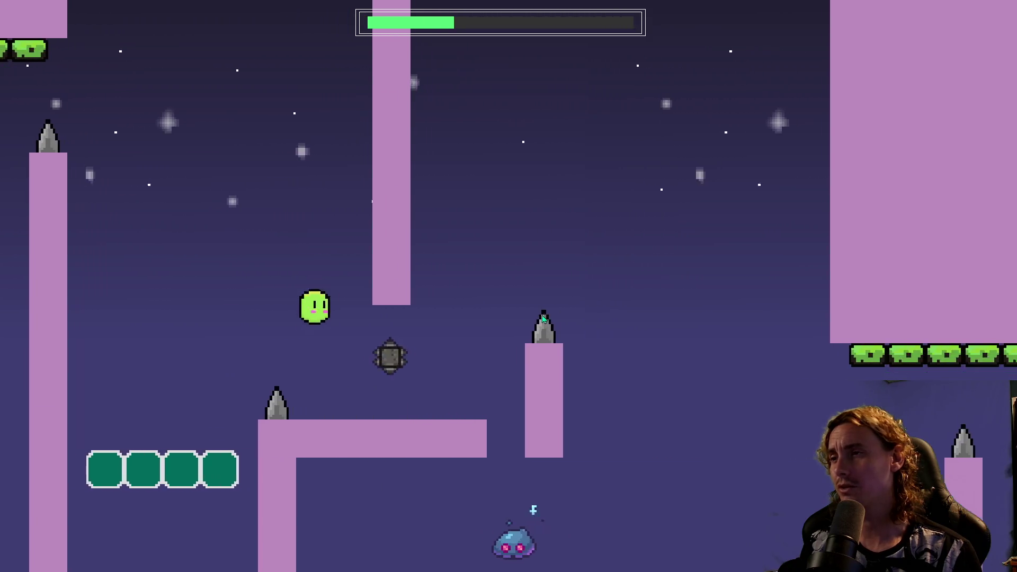
pyautogui.press('space')
pyautogui.press('space')
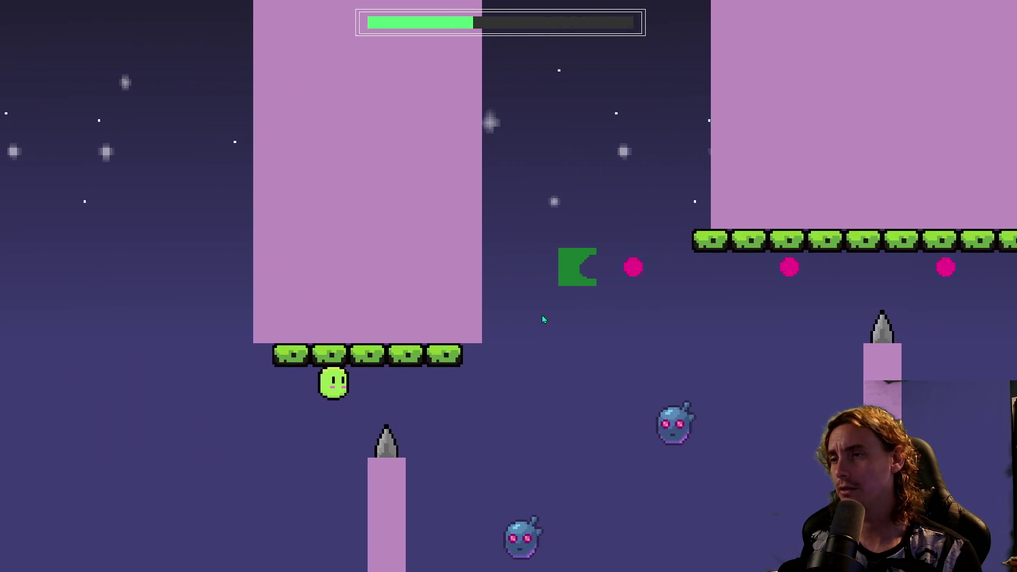
pyautogui.press('space')
pyautogui.press('space')
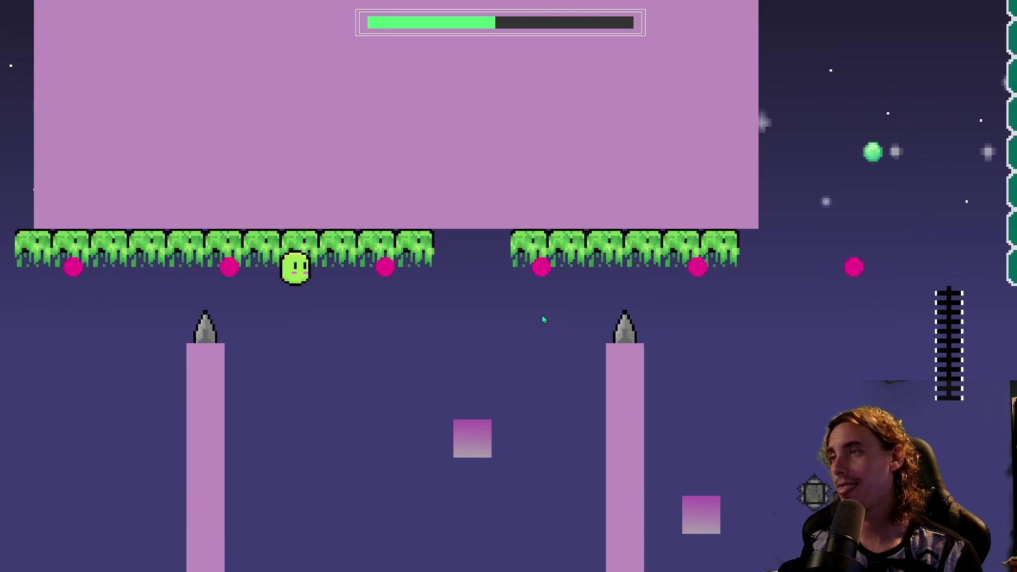
# Flip between ceiling, pink block, ladder and teal blocks to near the level's end.
pyautogui.press('space')
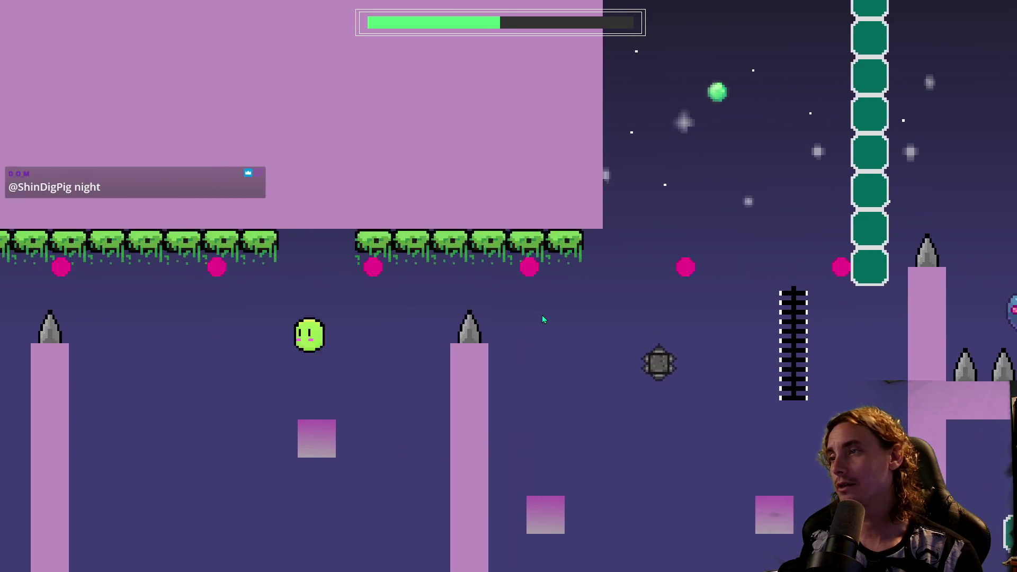
pyautogui.press('space')
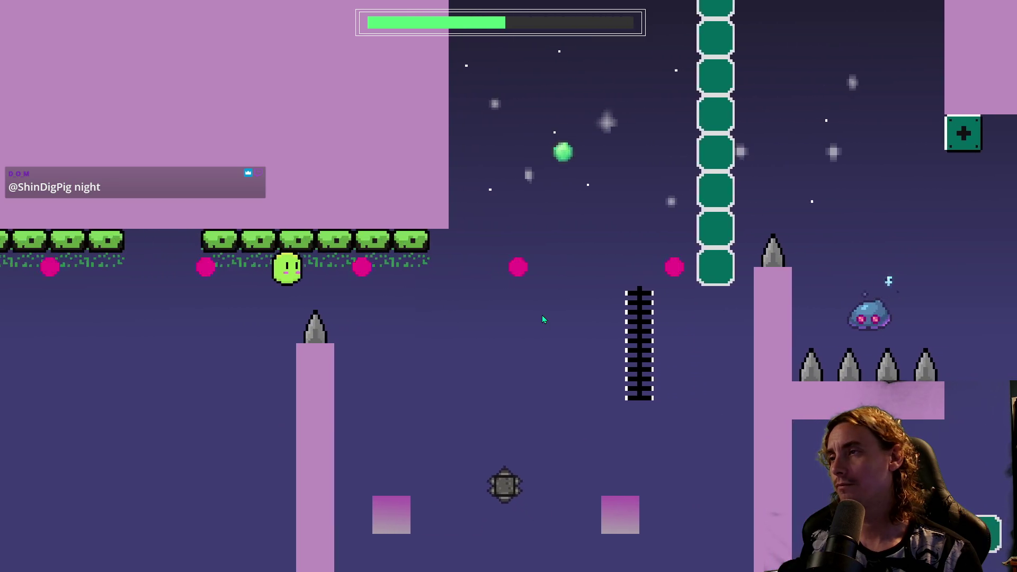
pyautogui.press('space')
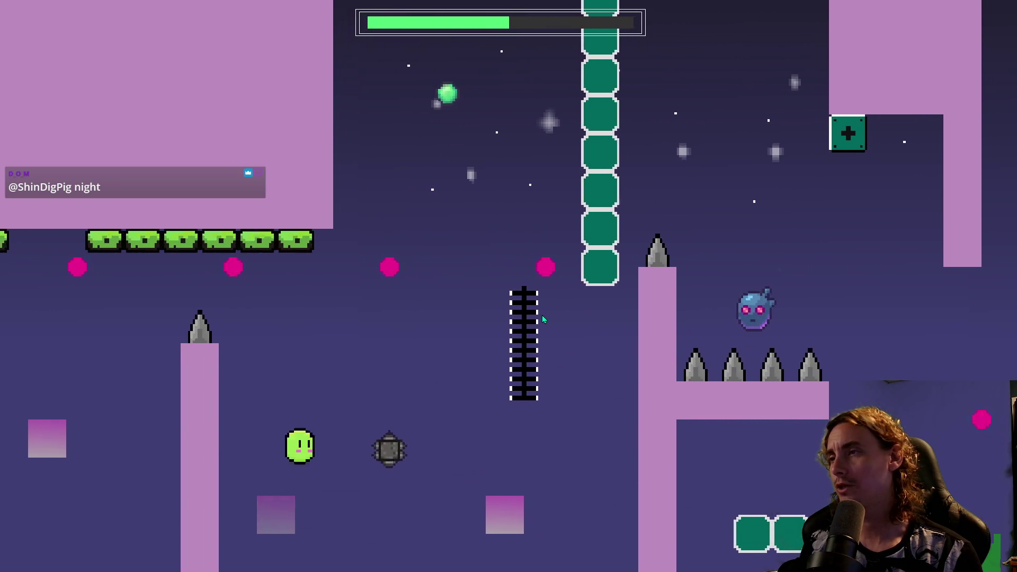
pyautogui.press('space')
pyautogui.press('space')
pyautogui.press('space')
pyautogui.press('space')
pyautogui.press('space')
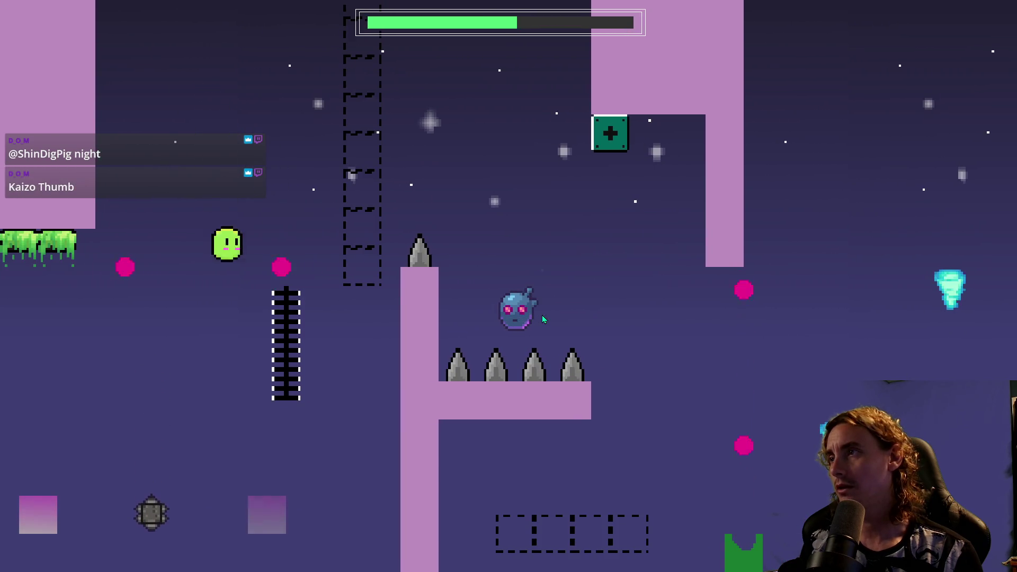
pyautogui.press('space')
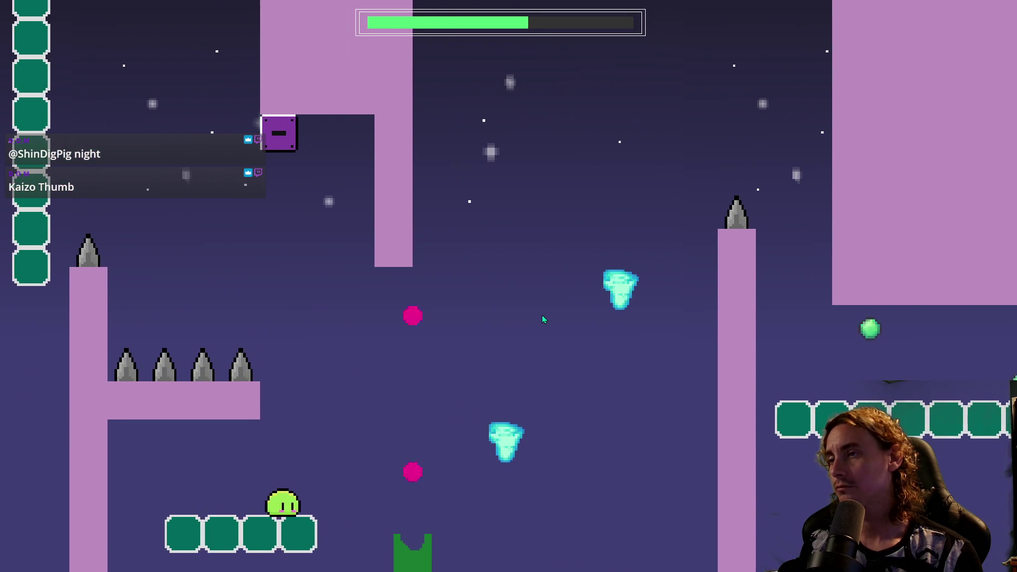
pyautogui.press('space')
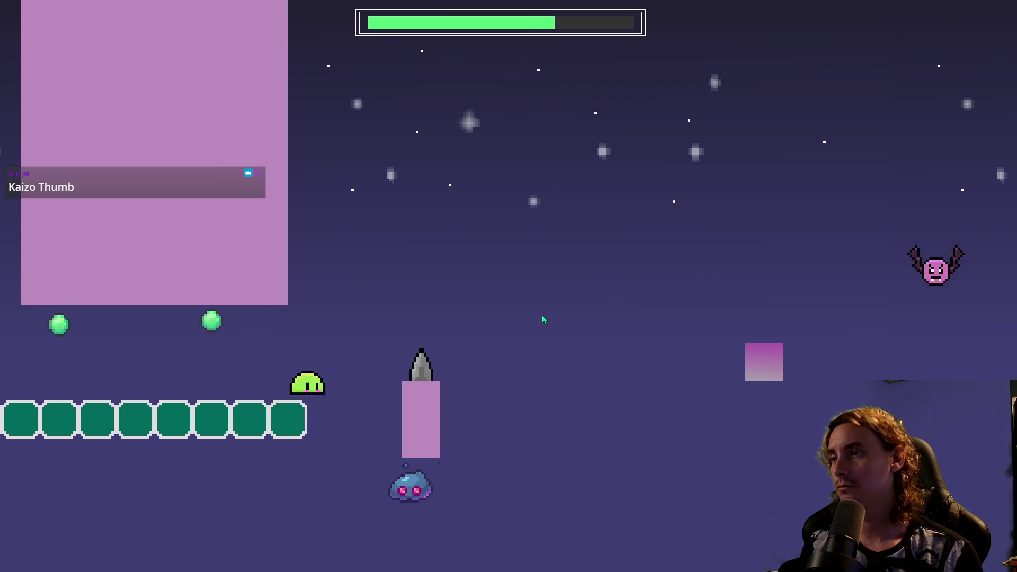
pyautogui.press('space')
pyautogui.press('space')
pyautogui.press('space')
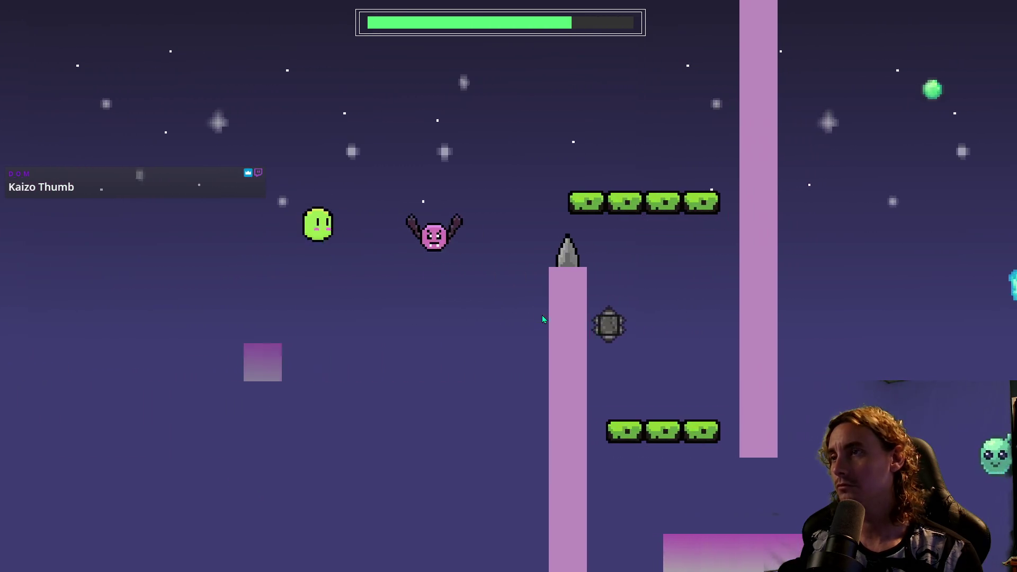
pyautogui.press('space')
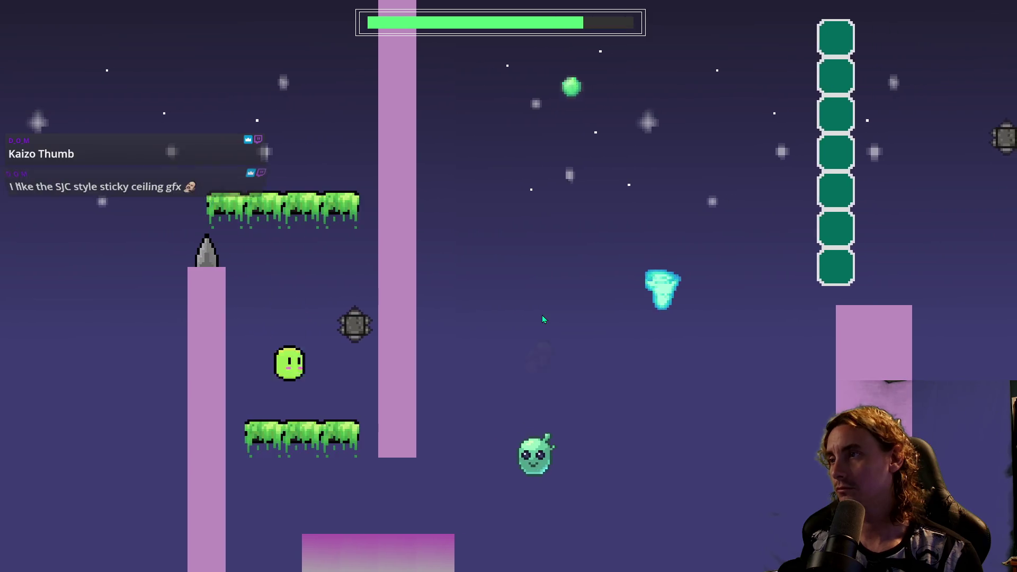
pyautogui.press('space')
pyautogui.press('space')
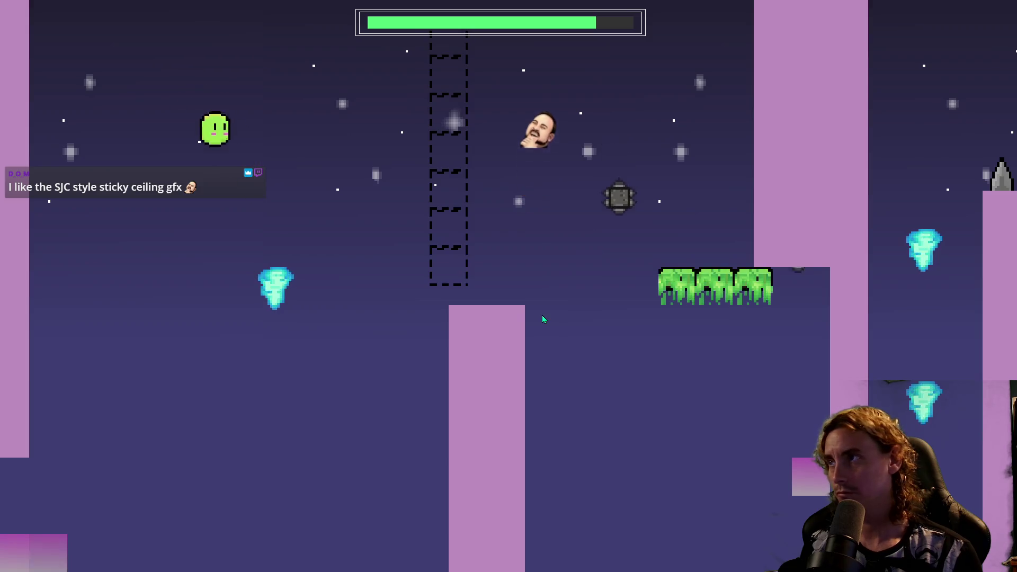
pyautogui.press('space')
pyautogui.press('space')
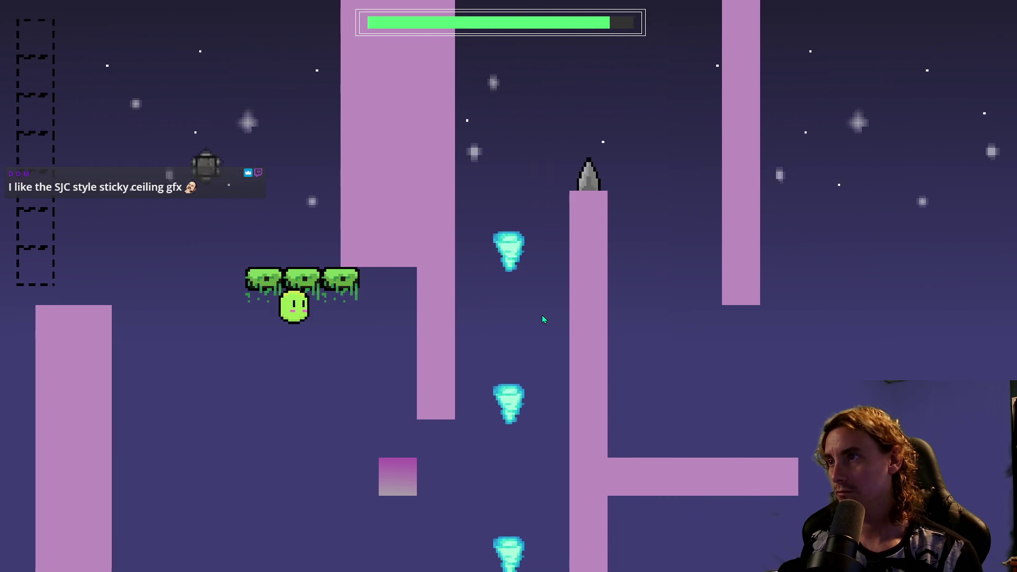
pyautogui.press('space')
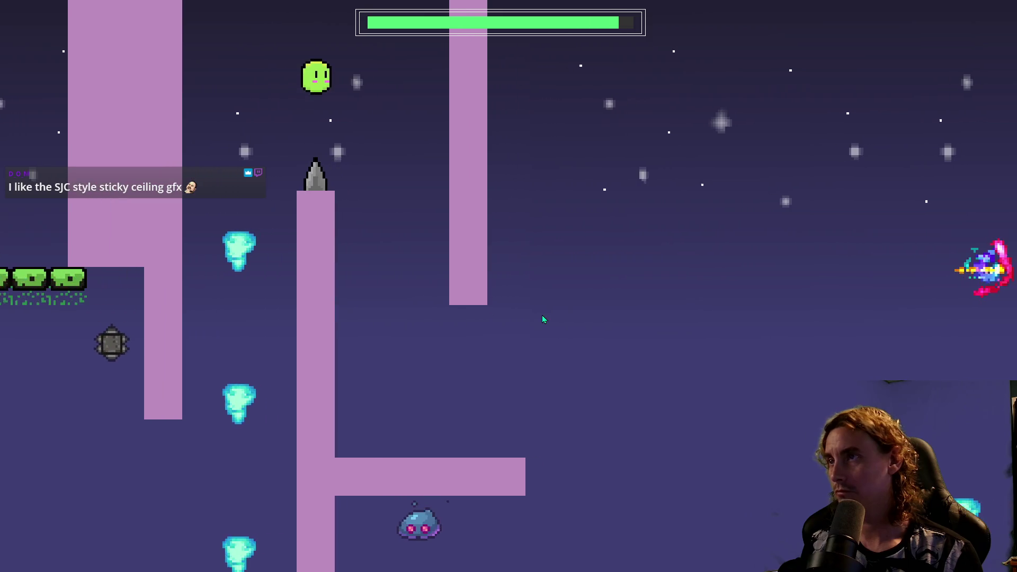
pyautogui.press('space')
pyautogui.press('space')
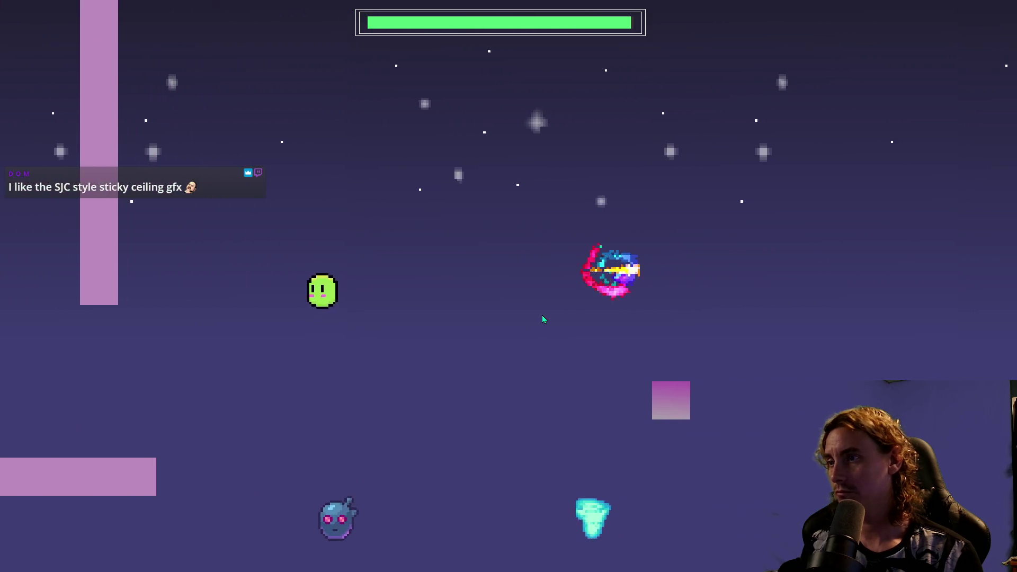
pyautogui.press('space')
pyautogui.press('space')
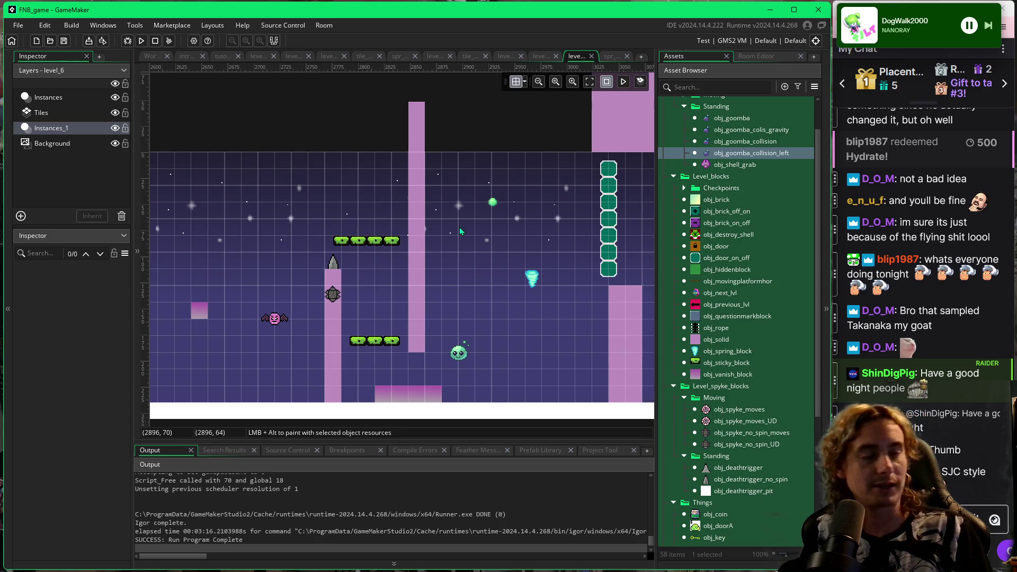
pyautogui.hscroll(5, 394, 351)
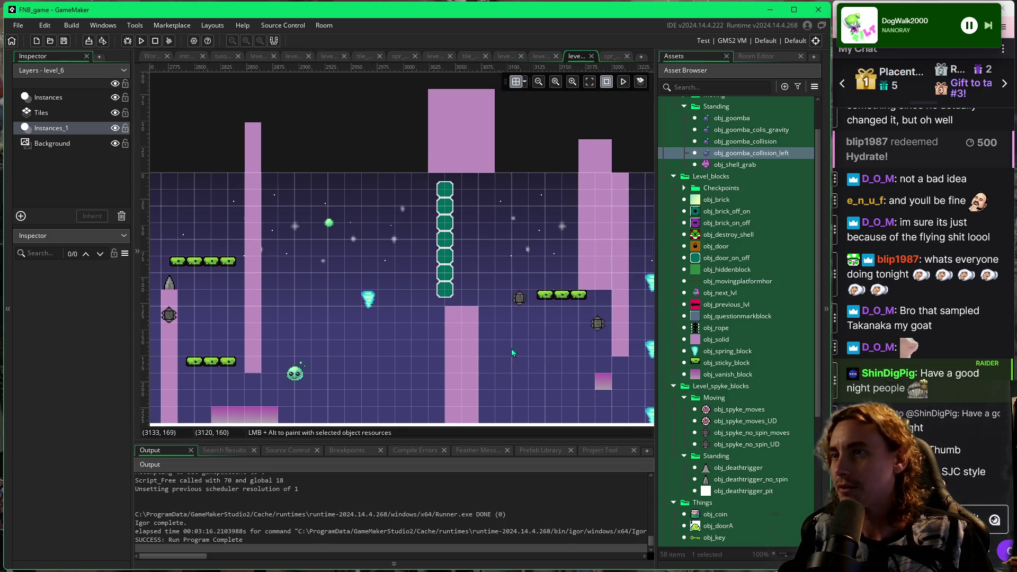
pyautogui.hscroll(8, 512, 351)
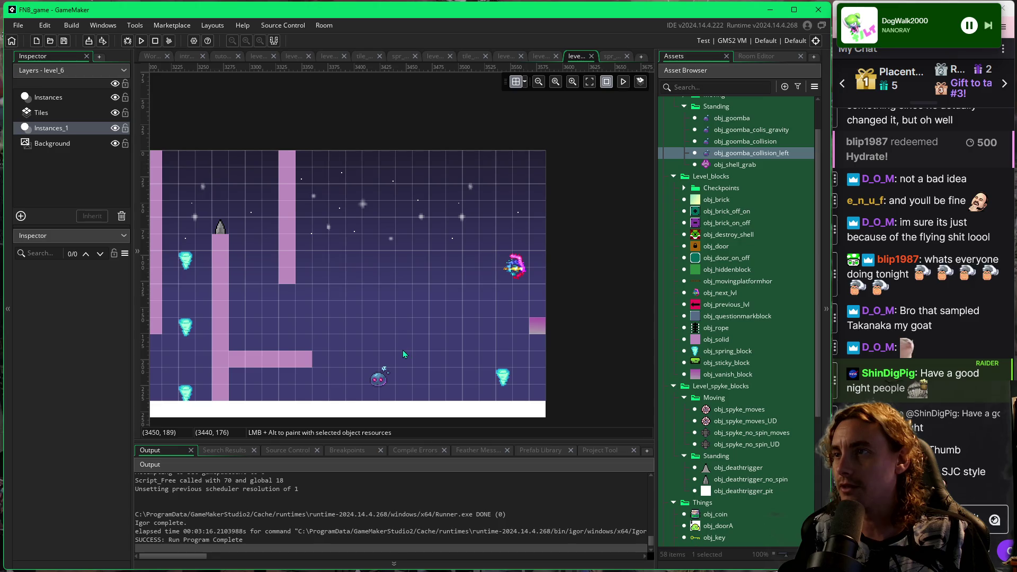
pyautogui.hscroll(-2, 430, 347)
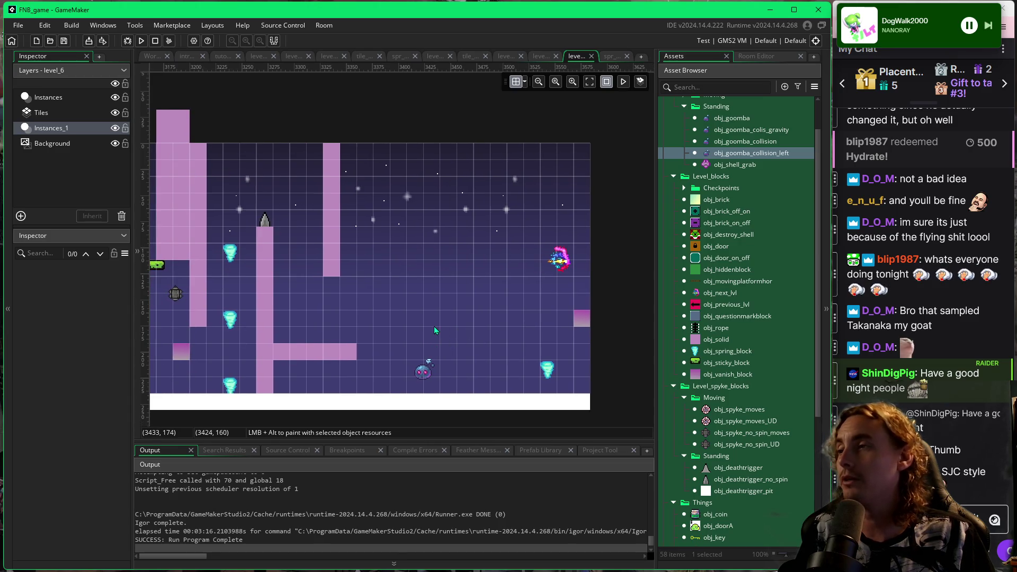
pyautogui.hscroll(-2, 435, 327)
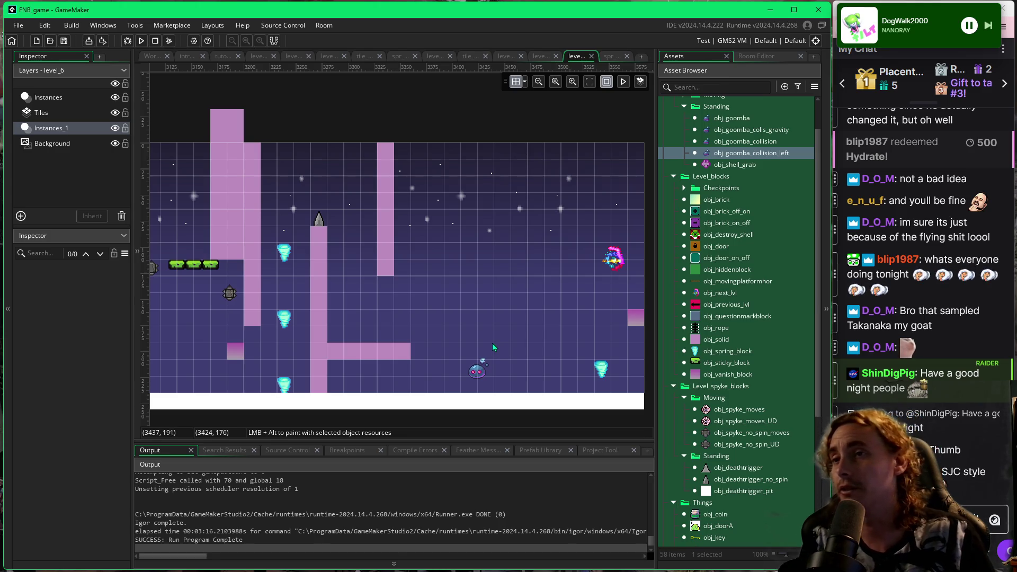
pyautogui.hscroll(-10, 466, 326)
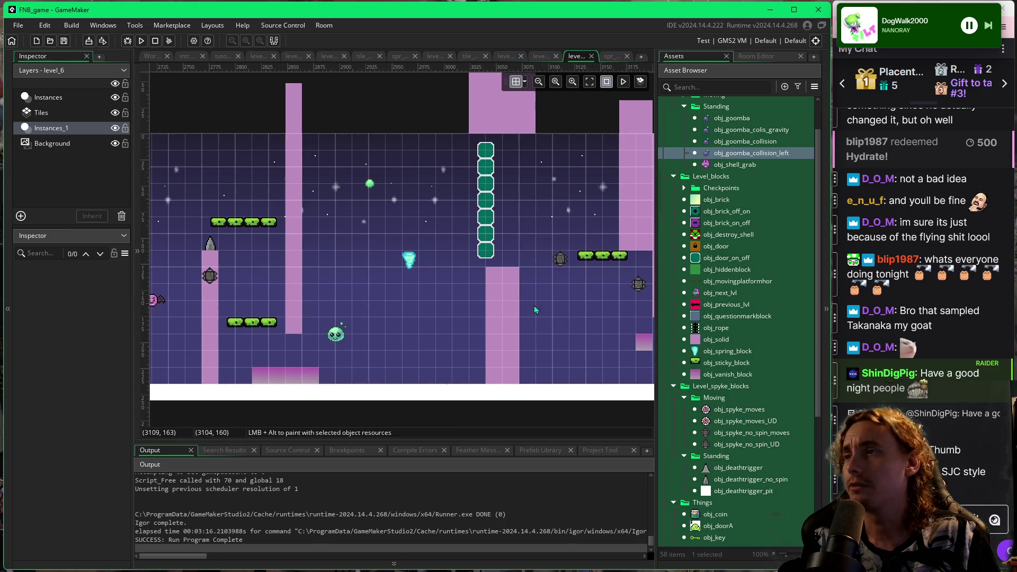
pyautogui.hscroll(-11, 366, 331)
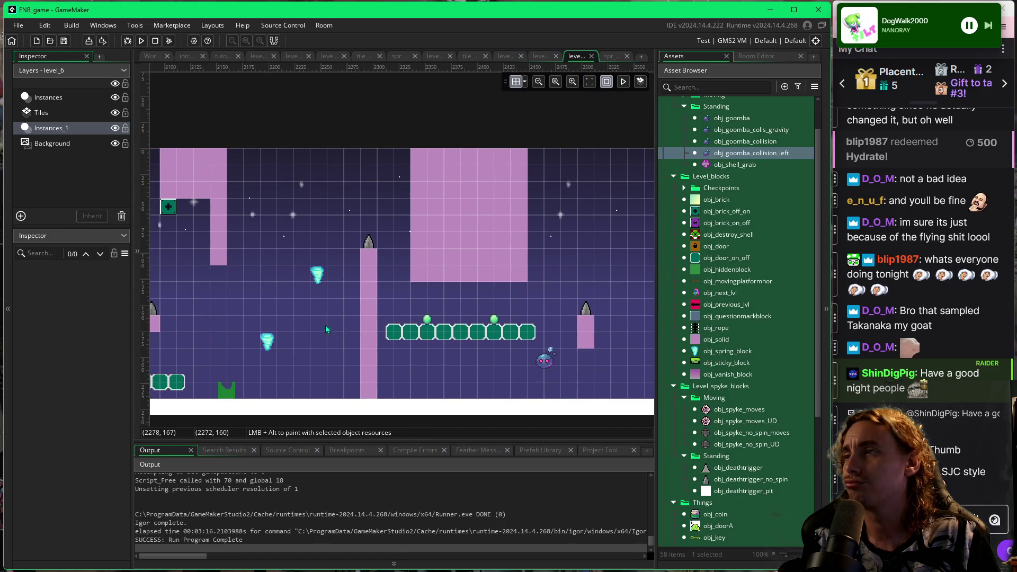
pyautogui.hscroll(-11, 274, 311)
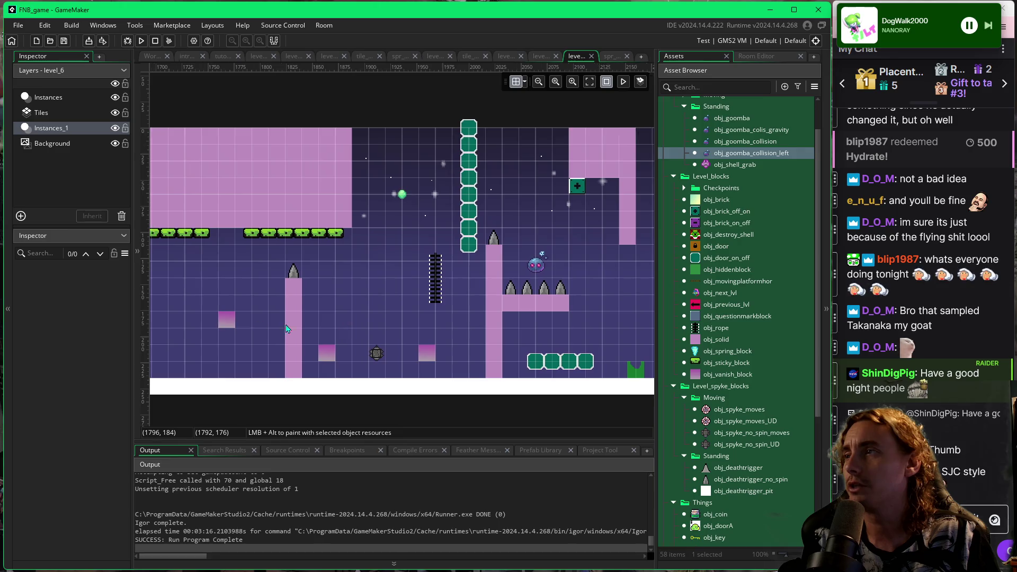
pyautogui.hscroll(-5, 335, 339)
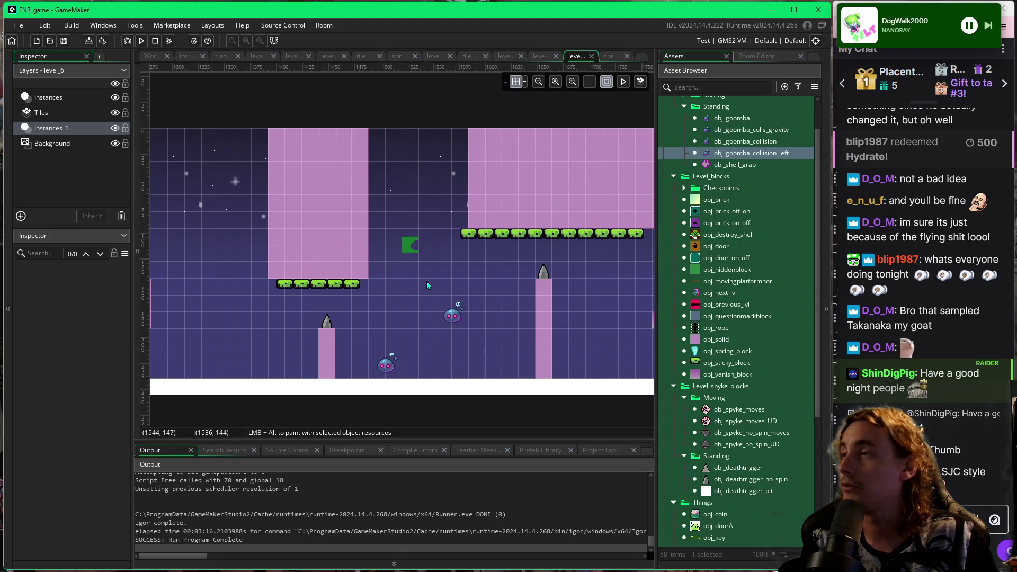
pyautogui.moveTo(311, 307); pyautogui.dragTo(498, 311)
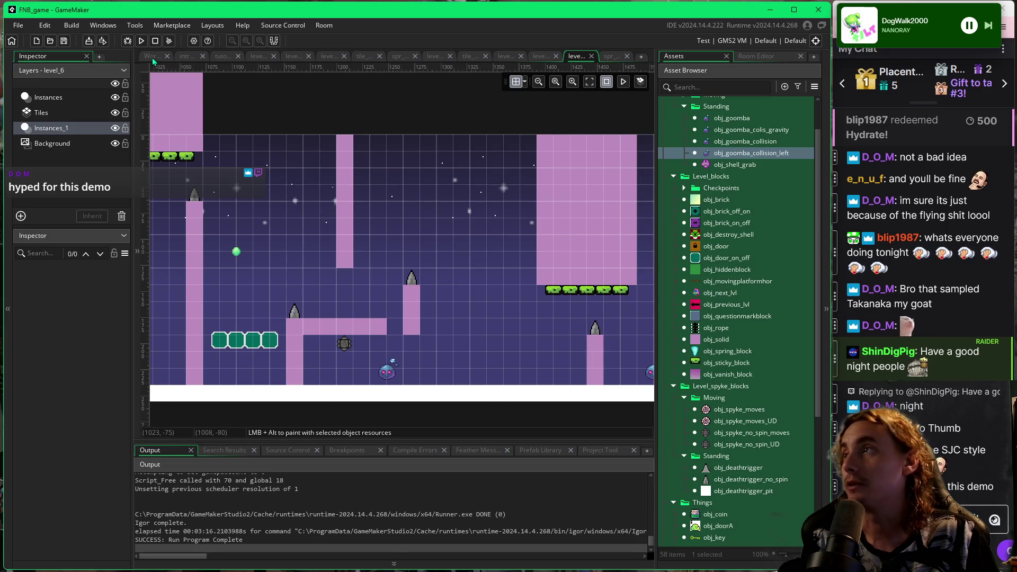
pyautogui.click(184, 57)
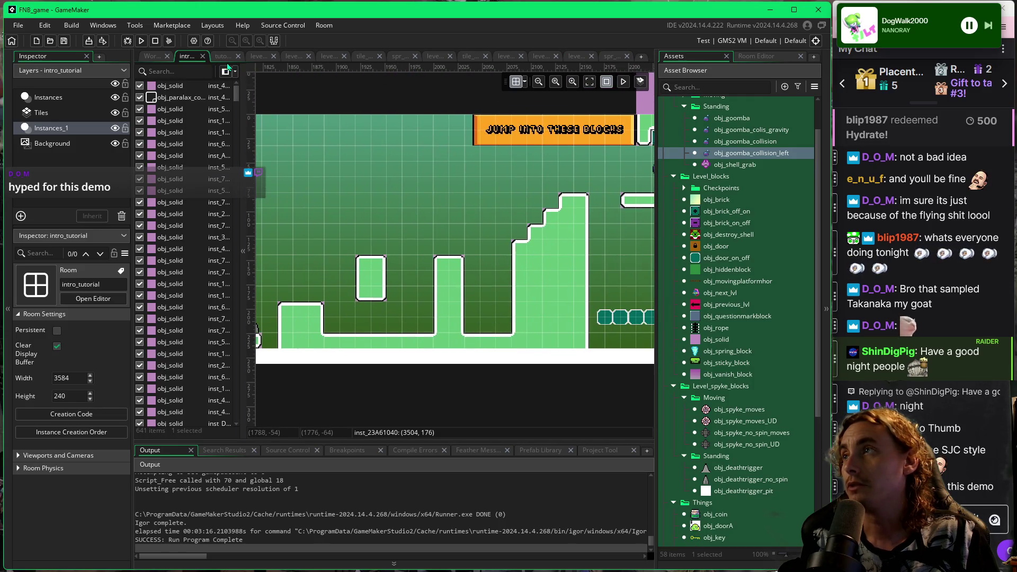
# Scroll and pan around the intro_tutorial room for reference.
pyautogui.hscroll(5, 464, 256)
pyautogui.hscroll(-20, 409, 269)
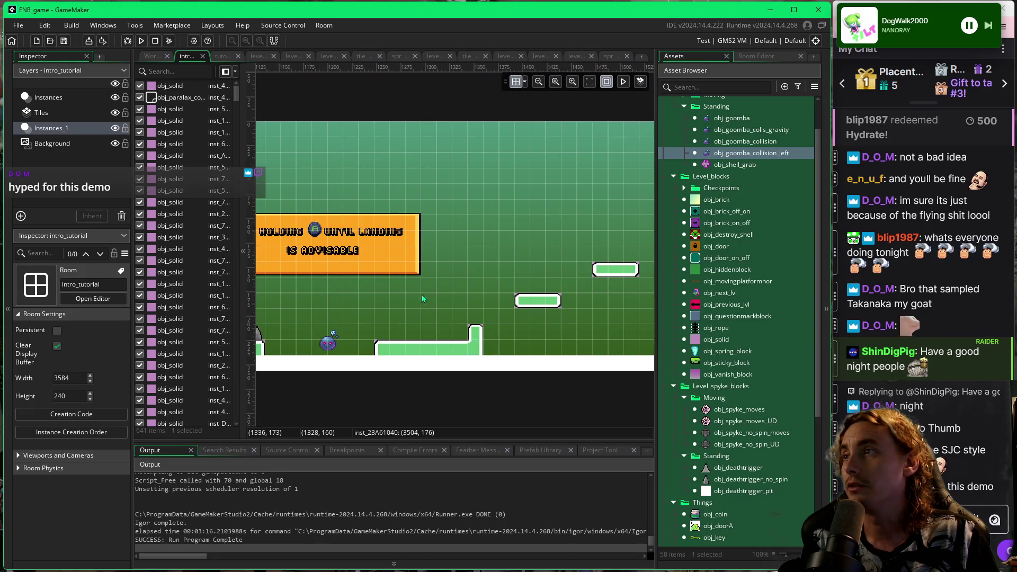
pyautogui.hscroll(-3, 422, 299)
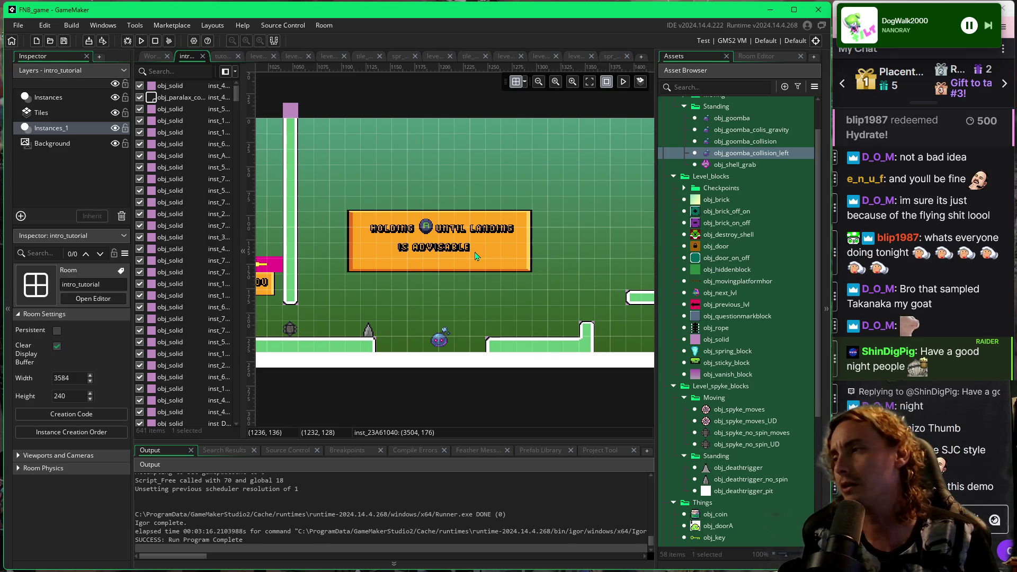
pyautogui.moveTo(535, 305)
pyautogui.mouseDown()
pyautogui.moveTo(428, 307)
pyautogui.moveTo(462, 293)
pyautogui.mouseUp()
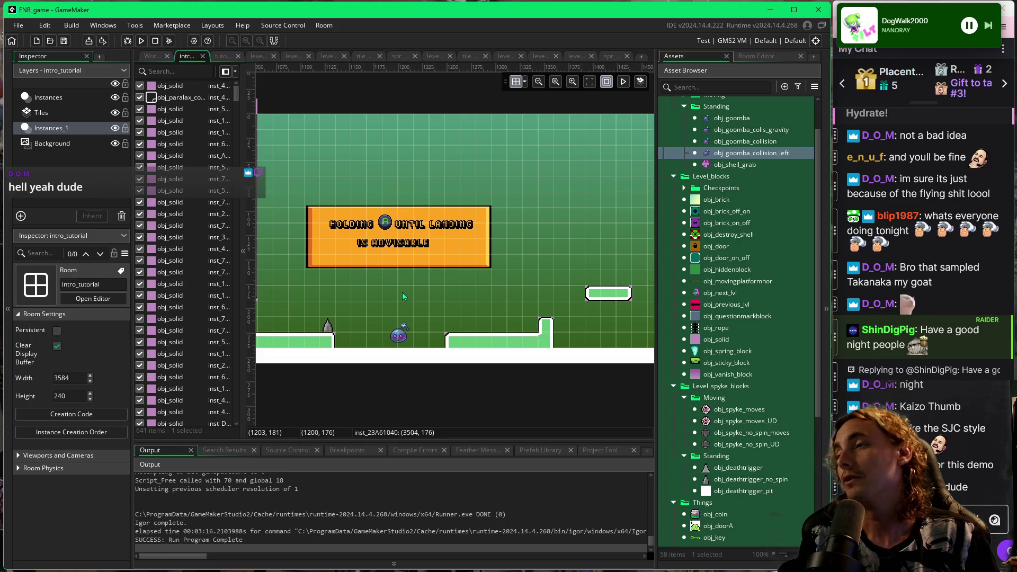
pyautogui.moveTo(411, 288)
pyautogui.mouseDown()
pyautogui.moveTo(513, 282)
pyautogui.moveTo(418, 299)
pyautogui.mouseUp()
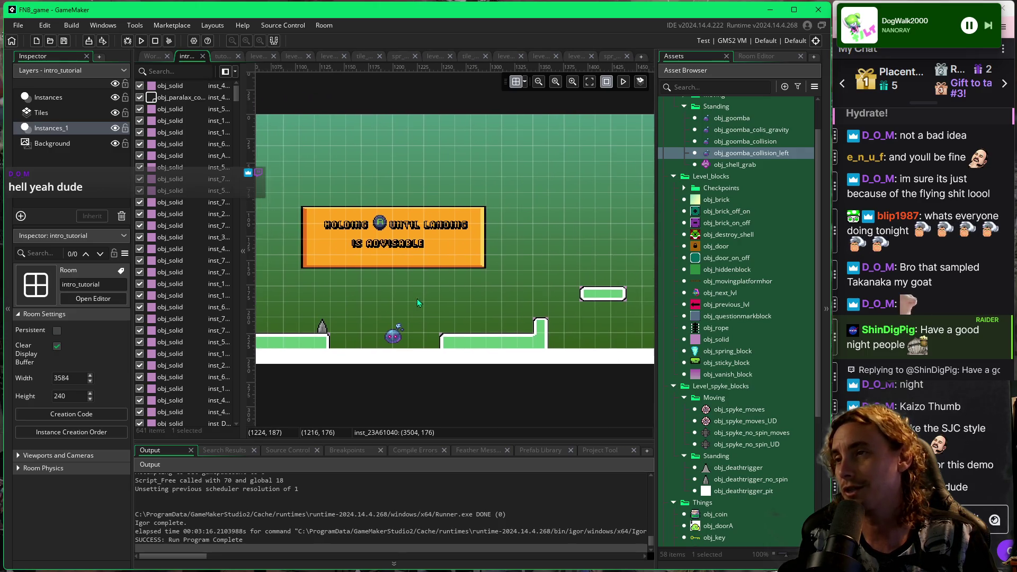
pyautogui.hscroll(5, 476, 316)
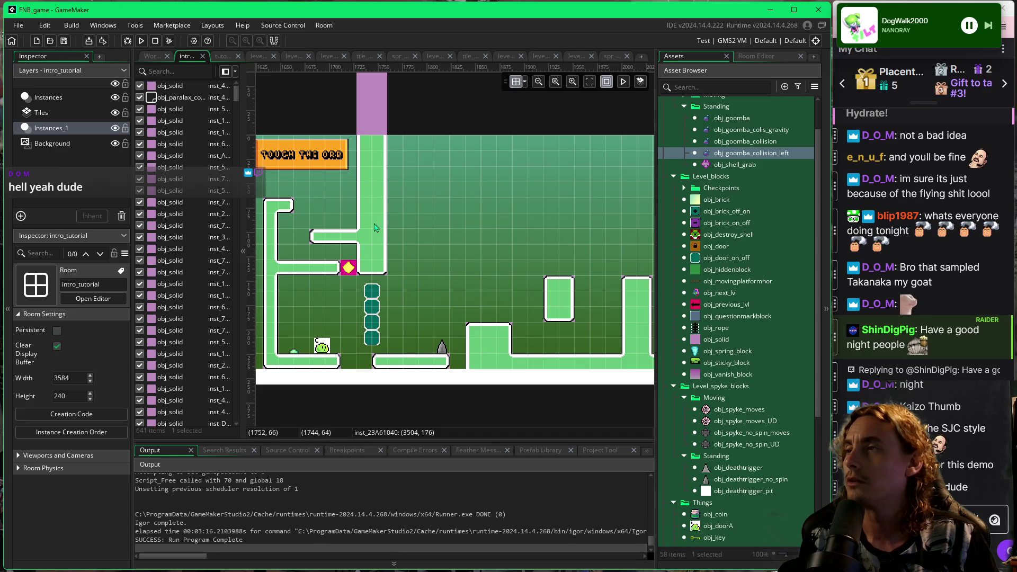
# Browse across the tutorial room's layout, then open the level_1 room.
pyautogui.hotkey('ctrl', 'Tab')
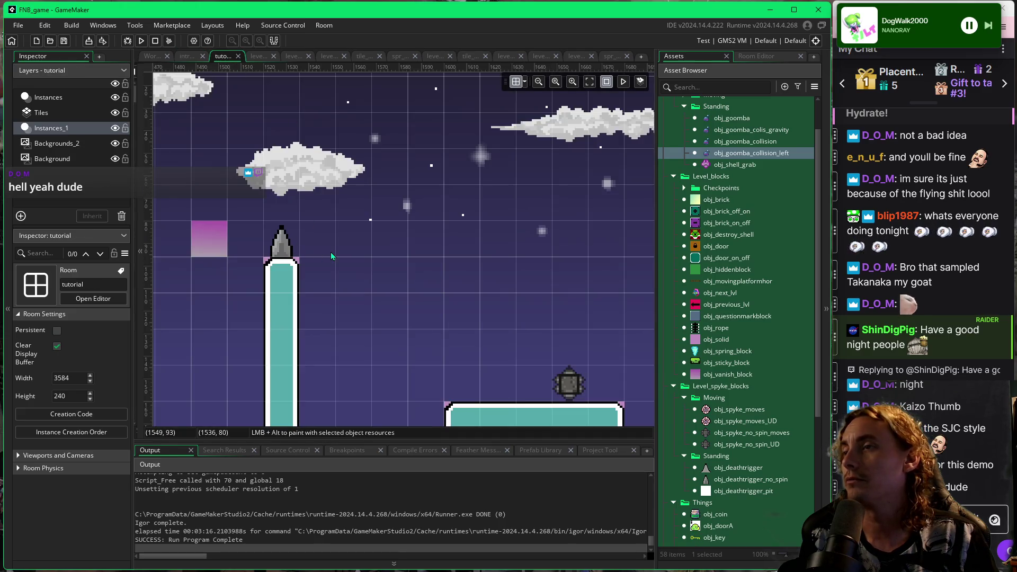
pyautogui.scroll(-4, 333, 256)
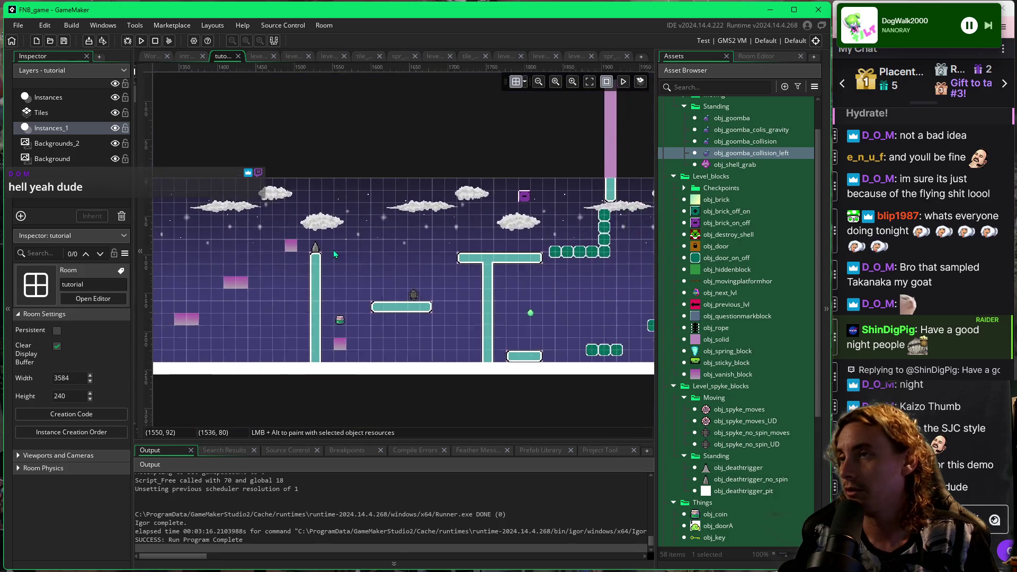
pyautogui.scroll(-2, 332, 255)
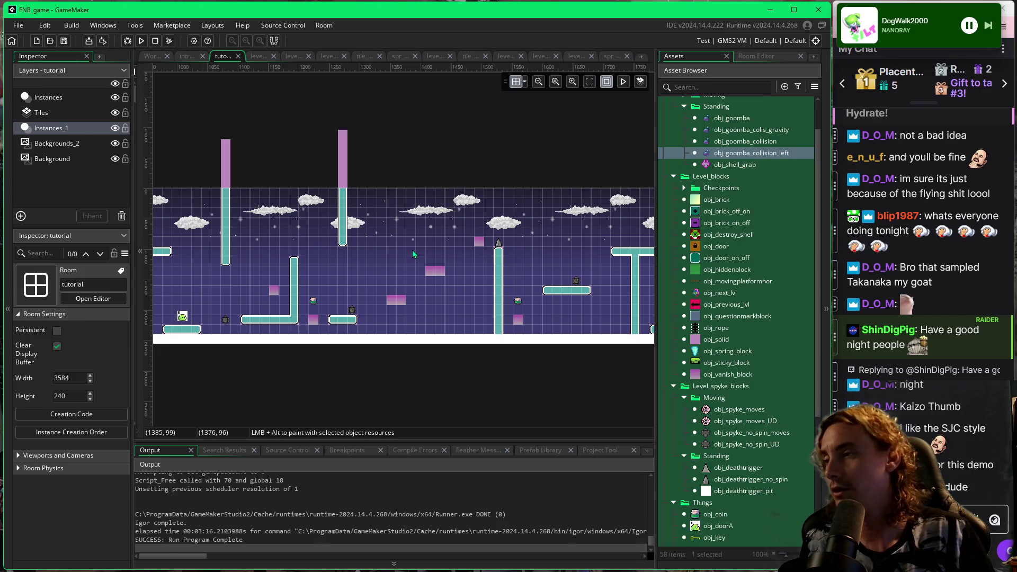
pyautogui.hscroll(-4, 281, 291)
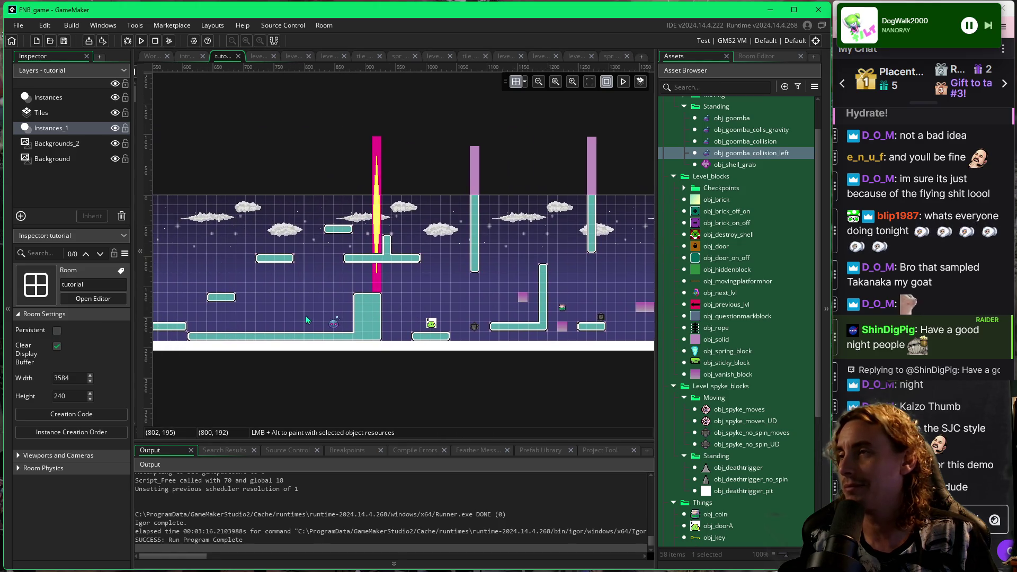
pyautogui.hscroll(-4, 360, 312)
pyautogui.hscroll(4, 428, 301)
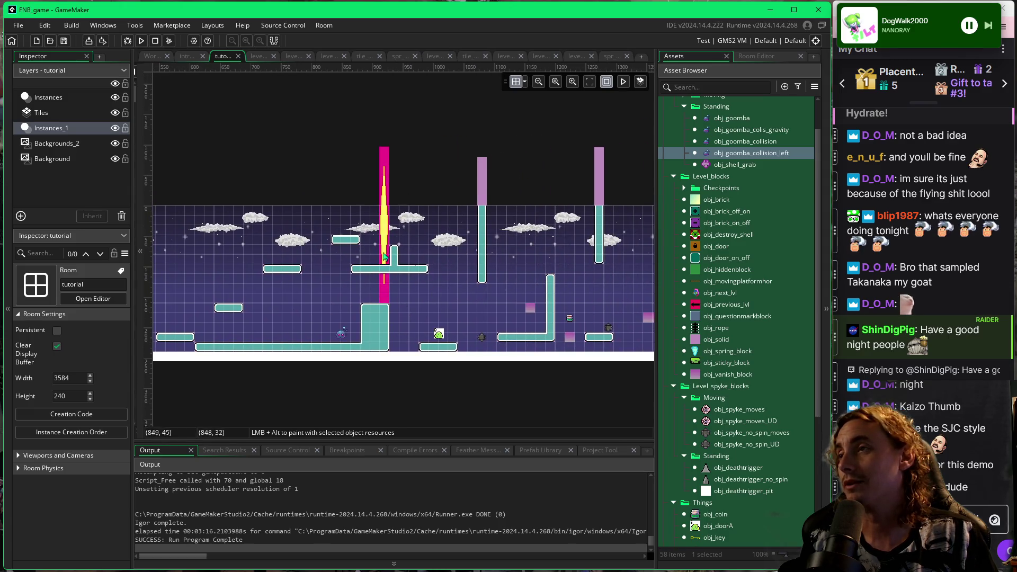
pyautogui.hscroll(4, 274, 297)
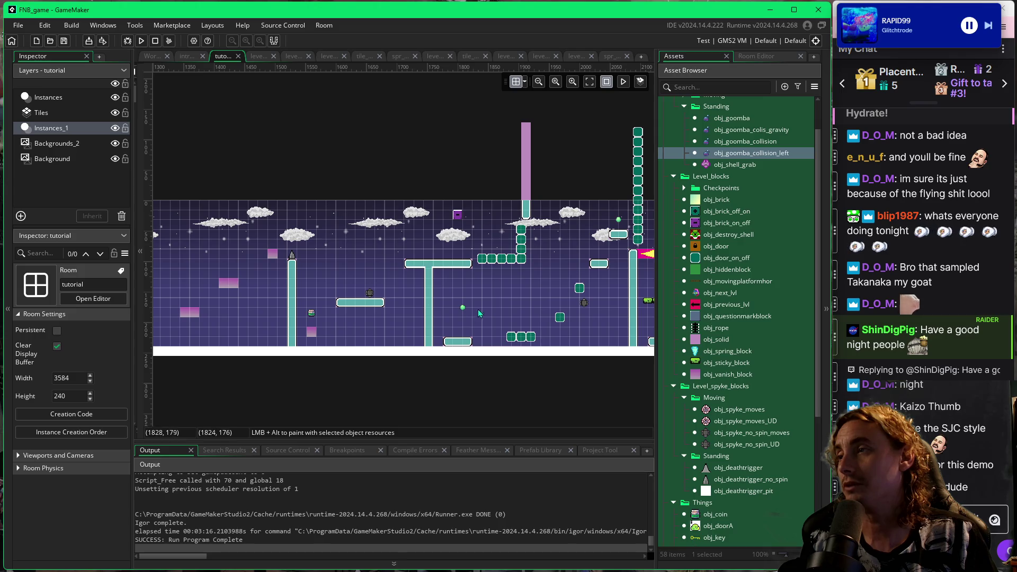
pyautogui.hscroll(2, 464, 323)
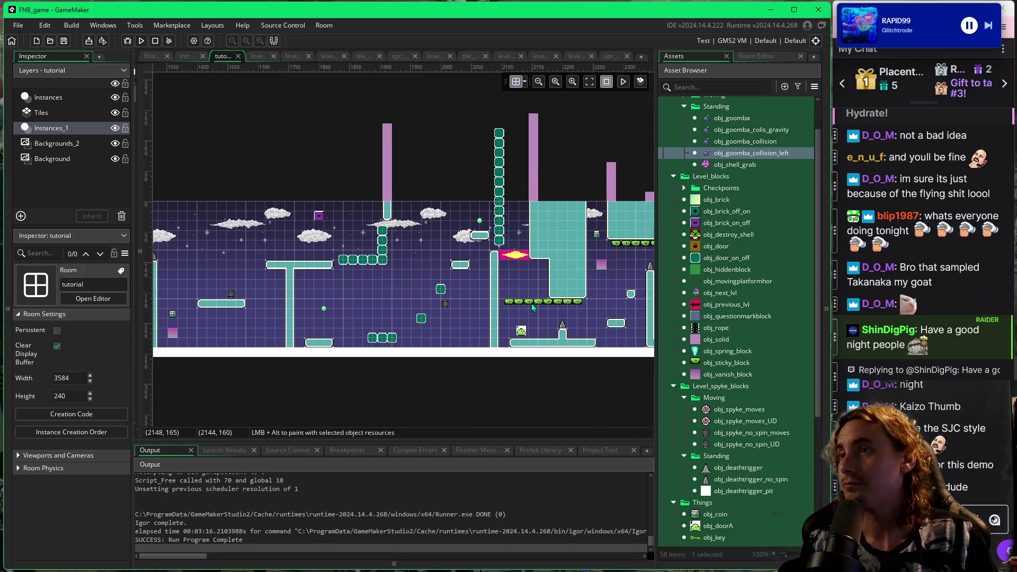
pyautogui.hscroll(2, 435, 275)
pyautogui.click(260, 56)
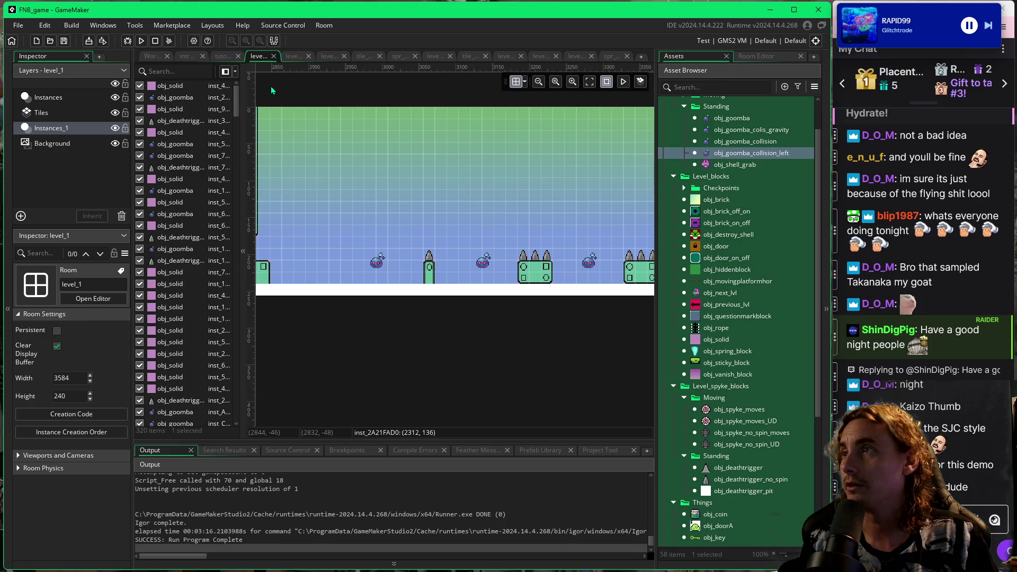
pyautogui.hscroll(3, 352, 221)
pyautogui.hscroll(-8, 575, 236)
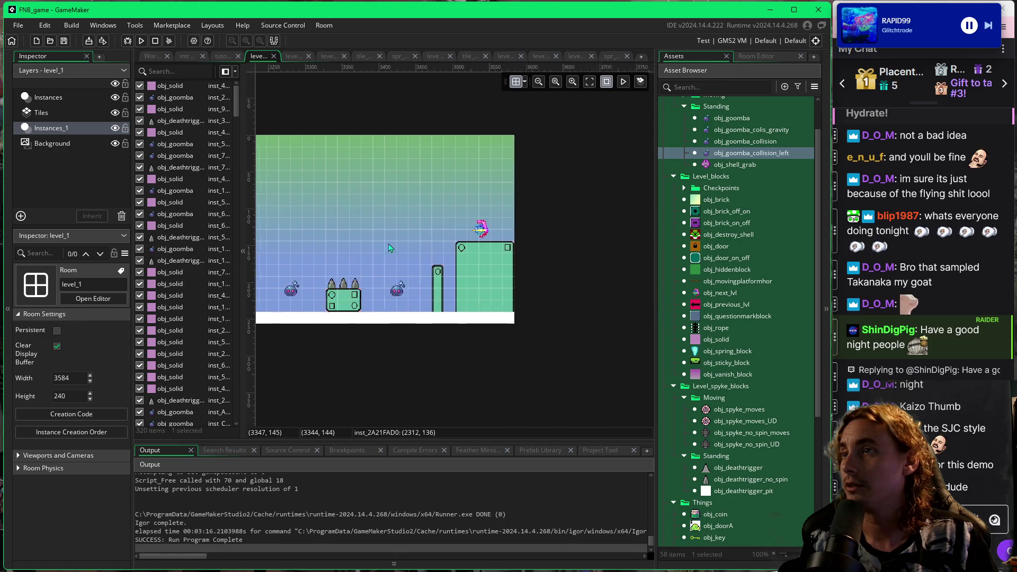
pyautogui.hscroll(-8, 455, 238)
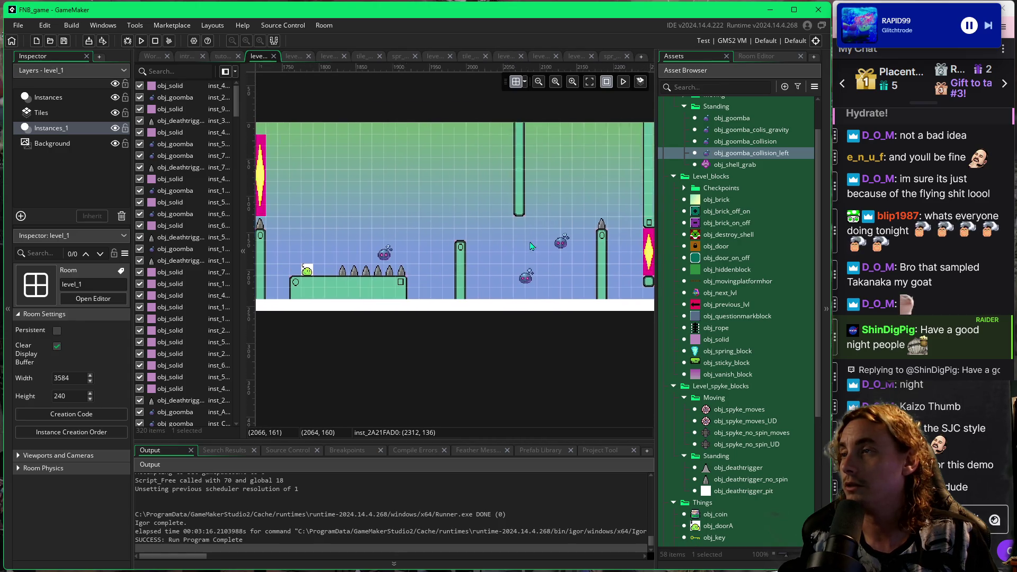
pyautogui.hscroll(-7, 460, 249)
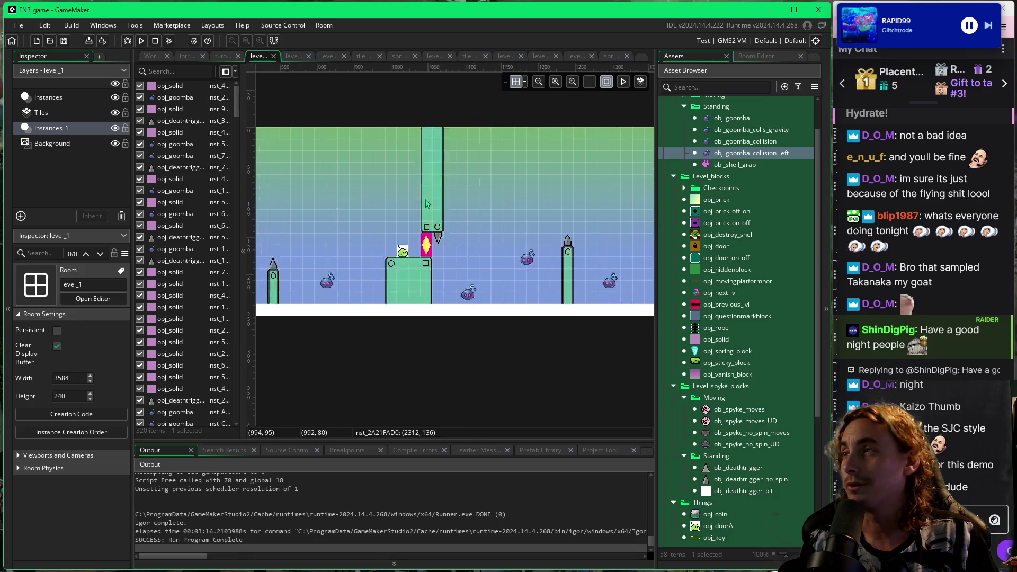
pyautogui.hscroll(-3, 497, 238)
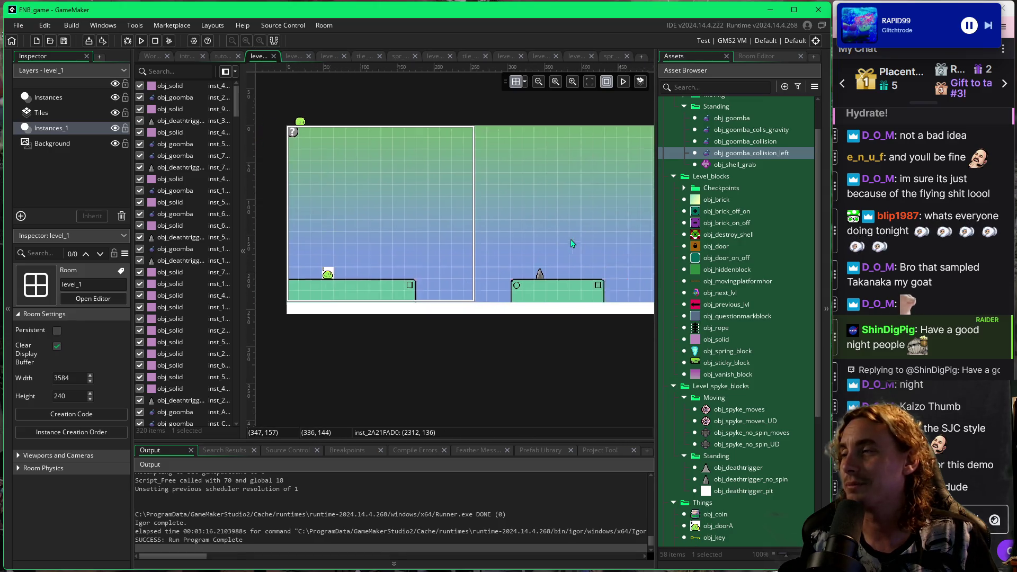
pyautogui.click(297, 58)
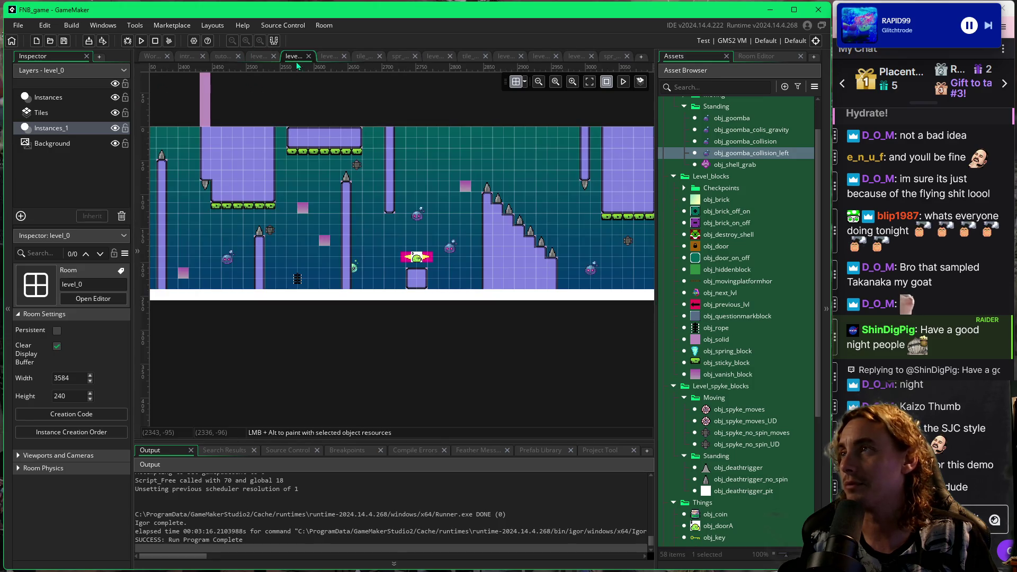
pyautogui.hscroll(-5, 304, 257)
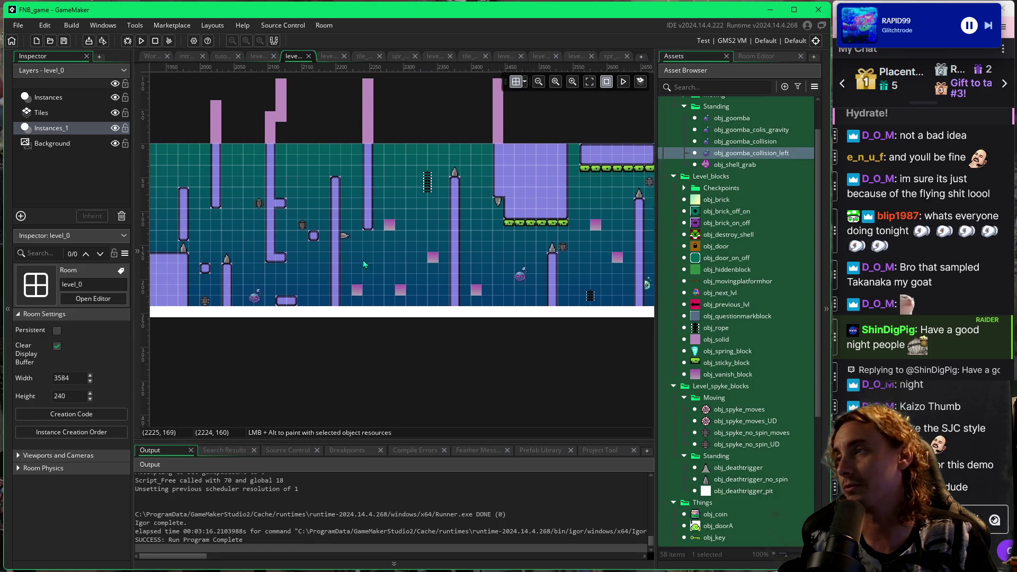
pyautogui.hscroll(-8, 320, 276)
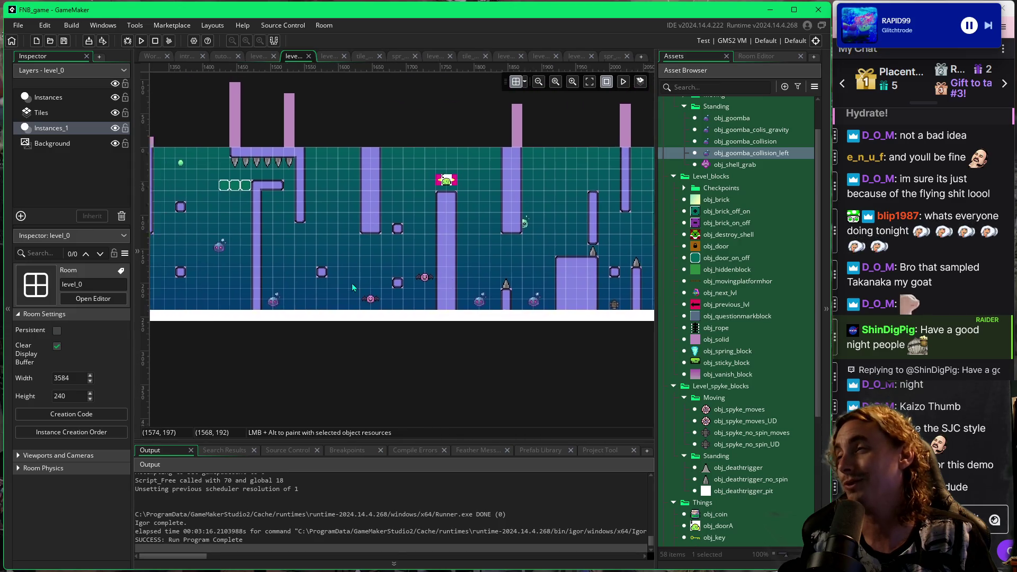
pyautogui.moveTo(439, 283)
pyautogui.mouseDown()
pyautogui.moveTo(384, 278)
pyautogui.moveTo(469, 282)
pyautogui.moveTo(300, 306)
pyautogui.mouseUp()
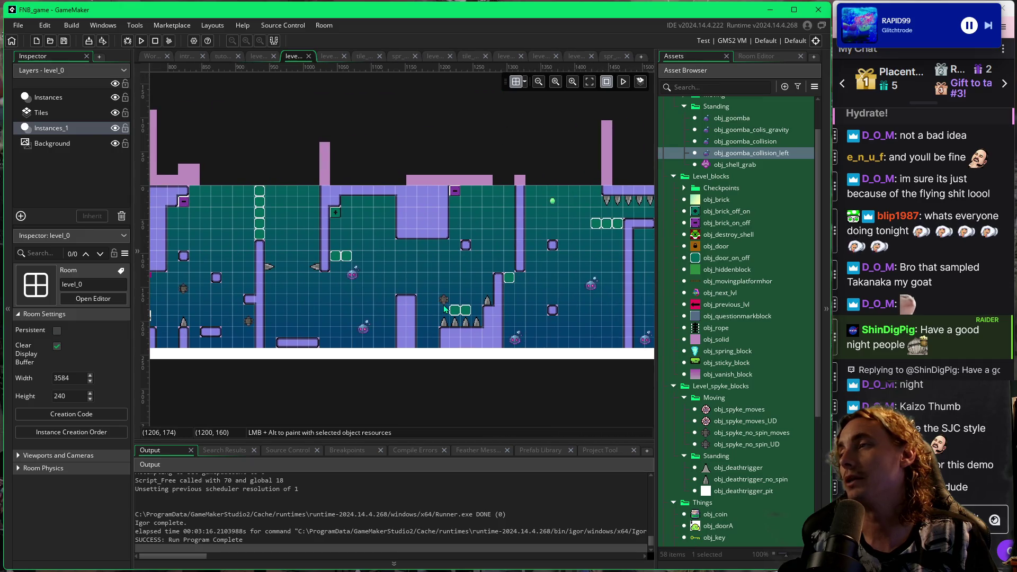
pyautogui.hscroll(7, 460, 316)
pyautogui.hscroll(10, 460, 316)
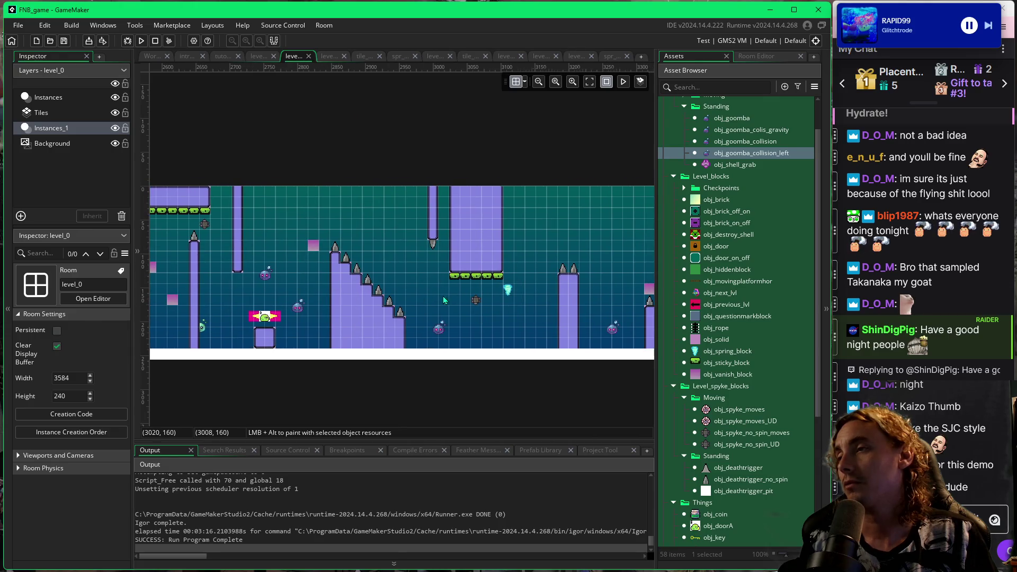
pyautogui.hscroll(3, 444, 299)
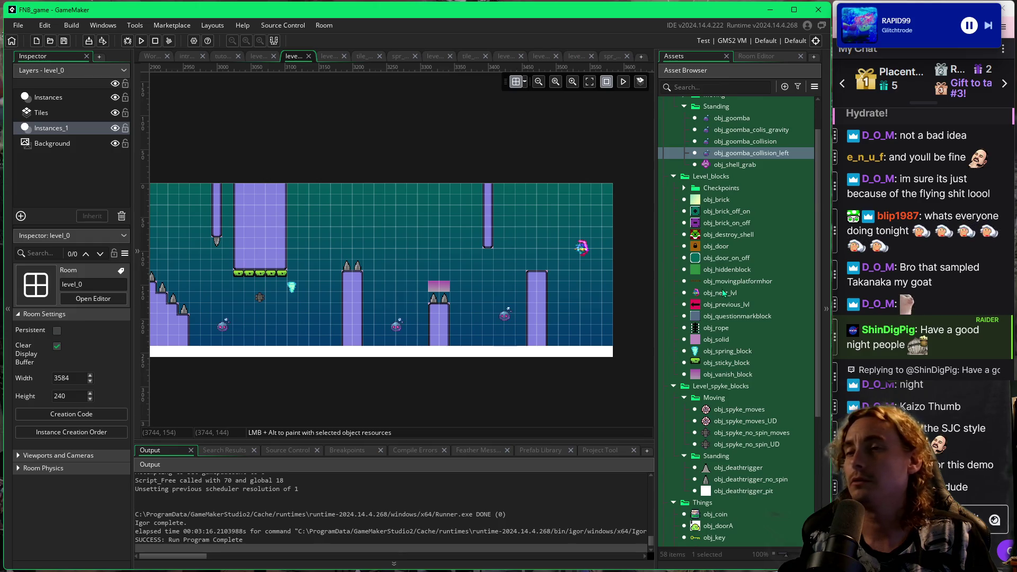
pyautogui.scroll(2, 723, 289)
pyautogui.click(663, 118)
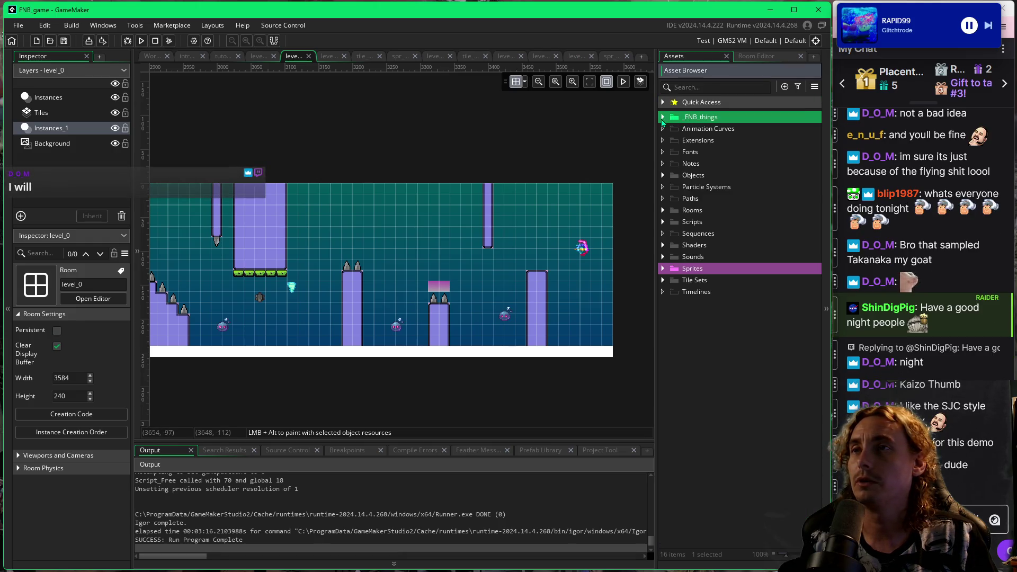
# Open the level_7 room from Quick Access > Room Order.
pyautogui.click(663, 101)
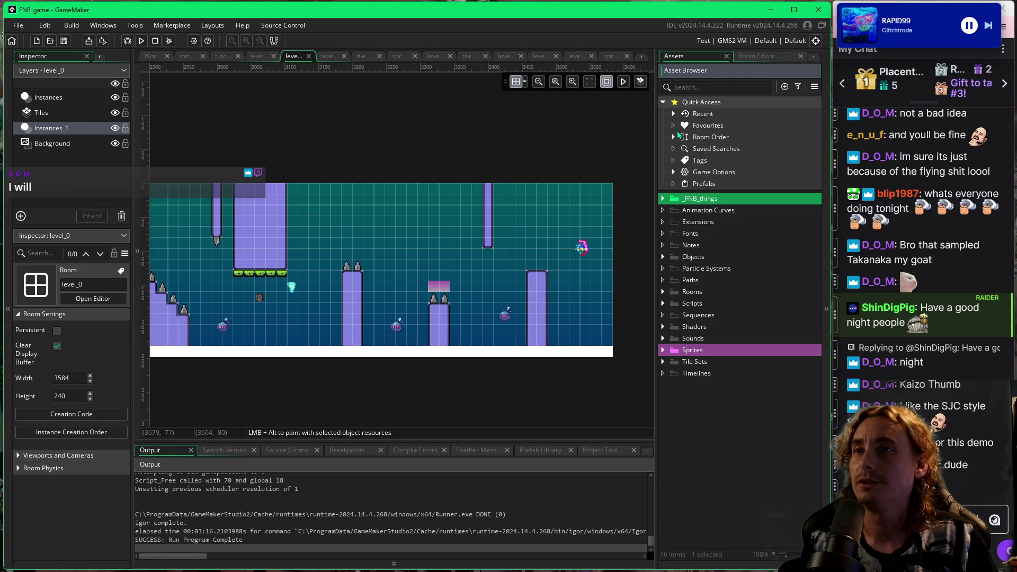
pyautogui.click(674, 137)
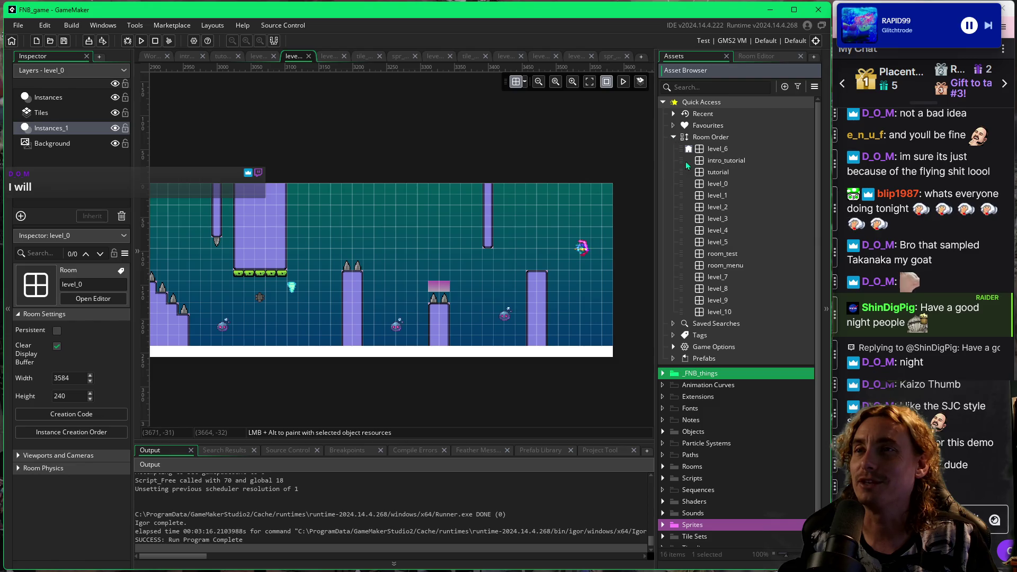
pyautogui.click(711, 278)
pyautogui.doubleClick(712, 277)
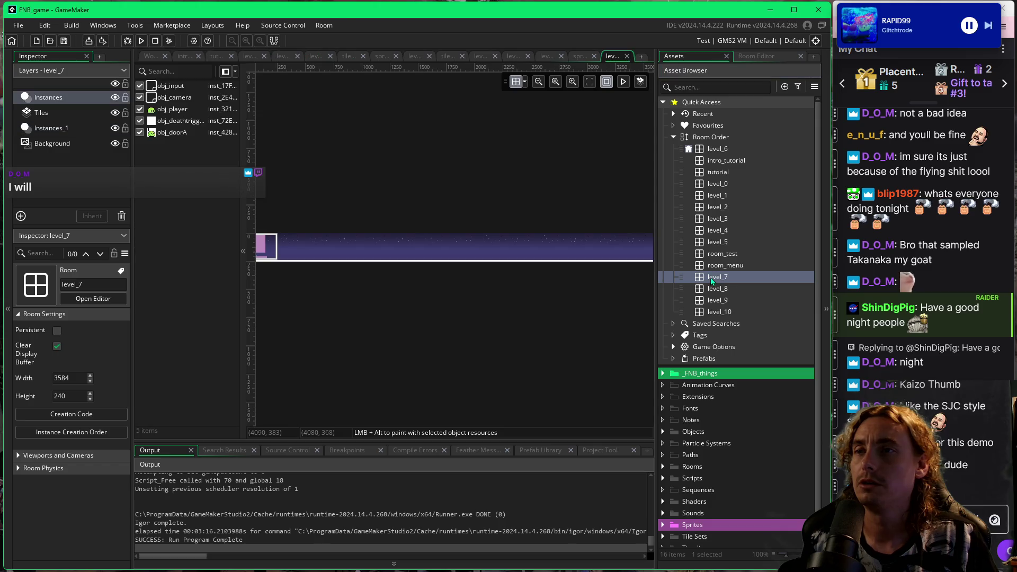
# Zoom in on level_7's start and move level_7 to the top of Room Order.
pyautogui.hscroll(-3, 431, 299)
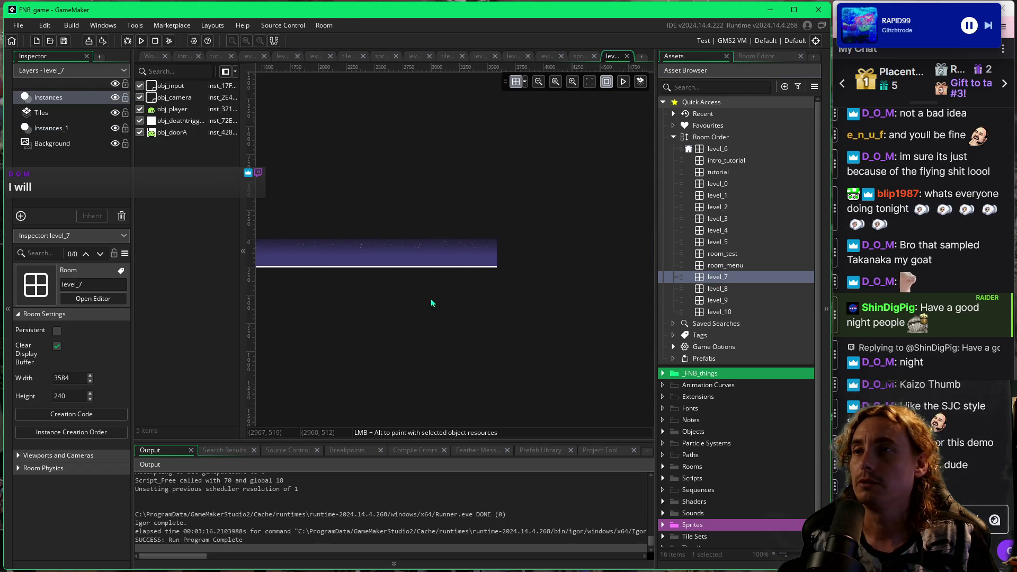
pyautogui.moveTo(441, 293); pyautogui.dragTo(484, 299)
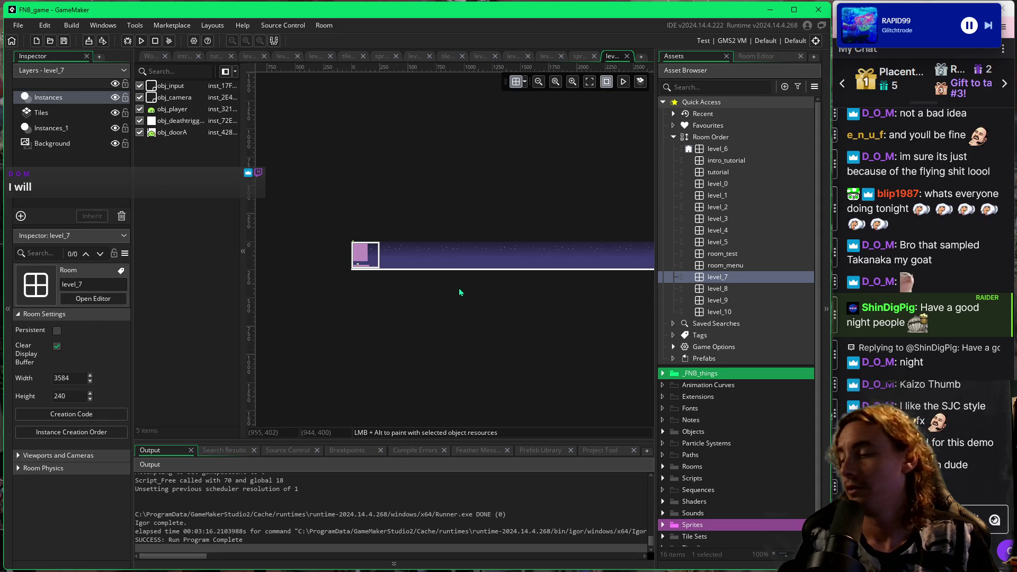
pyautogui.keyDown('ctrl'); pyautogui.scroll(5, 393, 272); pyautogui.keyUp('ctrl')
pyautogui.moveTo(331, 290); pyautogui.dragTo(451, 317)
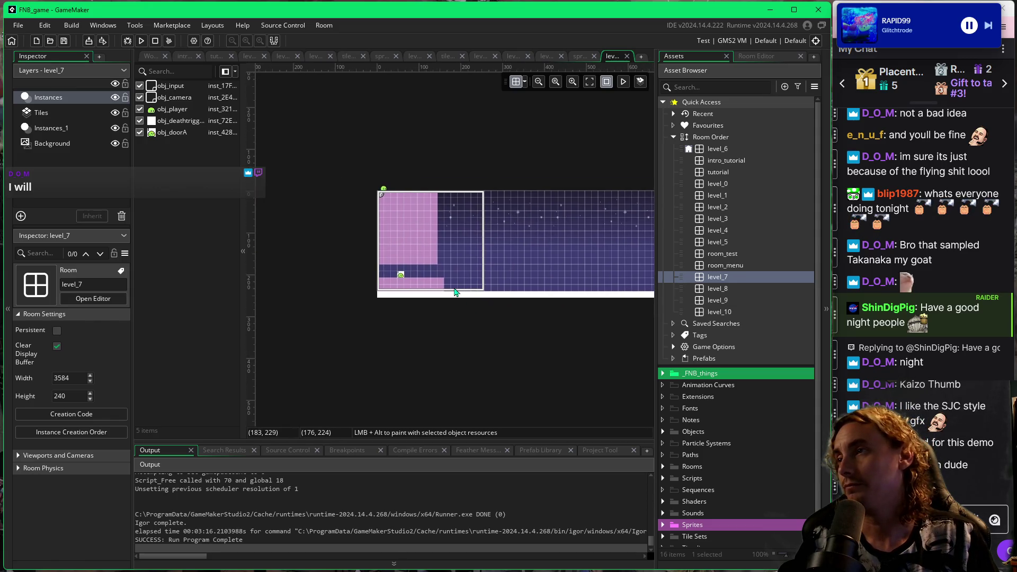
pyautogui.keyDown('ctrl'); pyautogui.scroll(4, 431, 256); pyautogui.keyUp('ctrl')
pyautogui.keyDown('ctrl'); pyautogui.scroll(1, 456, 272); pyautogui.keyUp('ctrl')
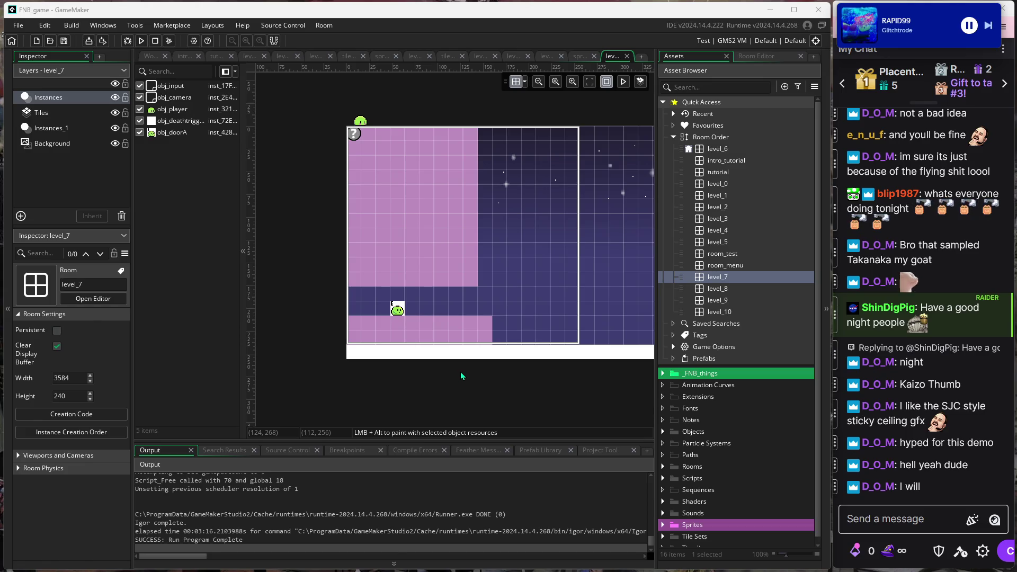
pyautogui.moveTo(563, 384)
pyautogui.mouseDown()
pyautogui.moveTo(420, 386)
pyautogui.moveTo(487, 390)
pyautogui.mouseUp()
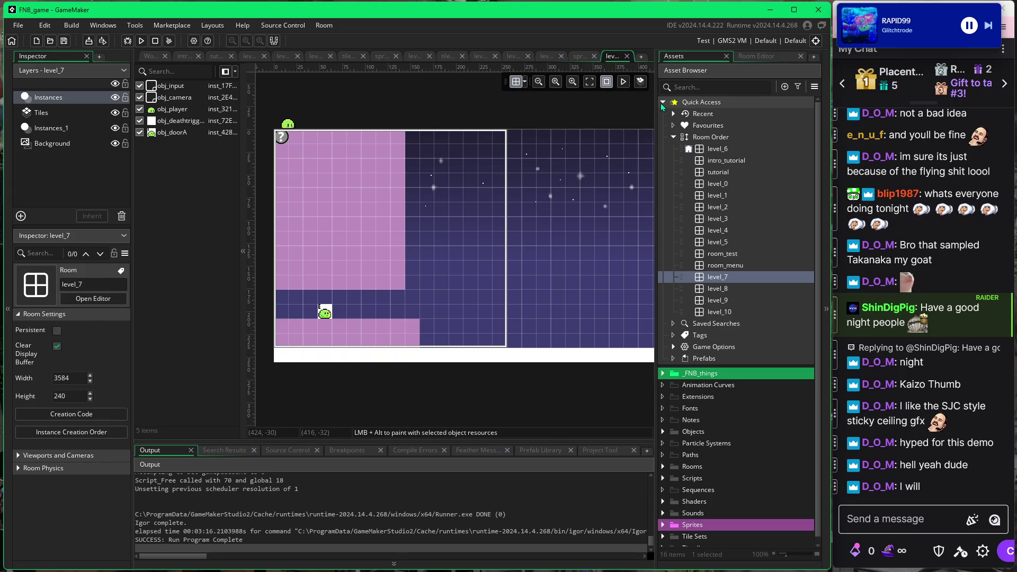
pyautogui.moveTo(721, 278)
pyautogui.mouseDown()
pyautogui.moveTo(720, 152)
pyautogui.moveTo(736, 261)
pyautogui.mouseUp()
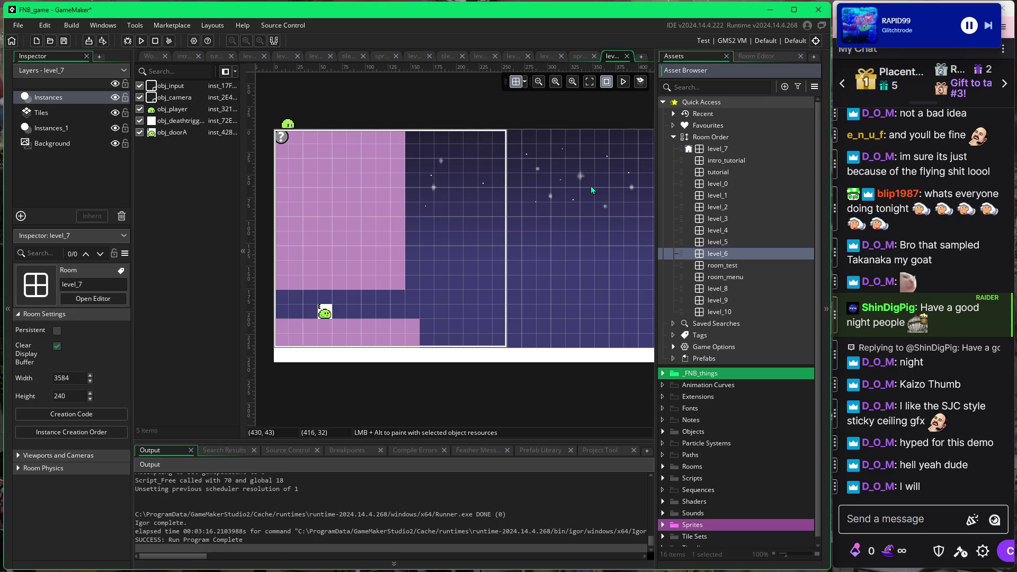
pyautogui.click(663, 103)
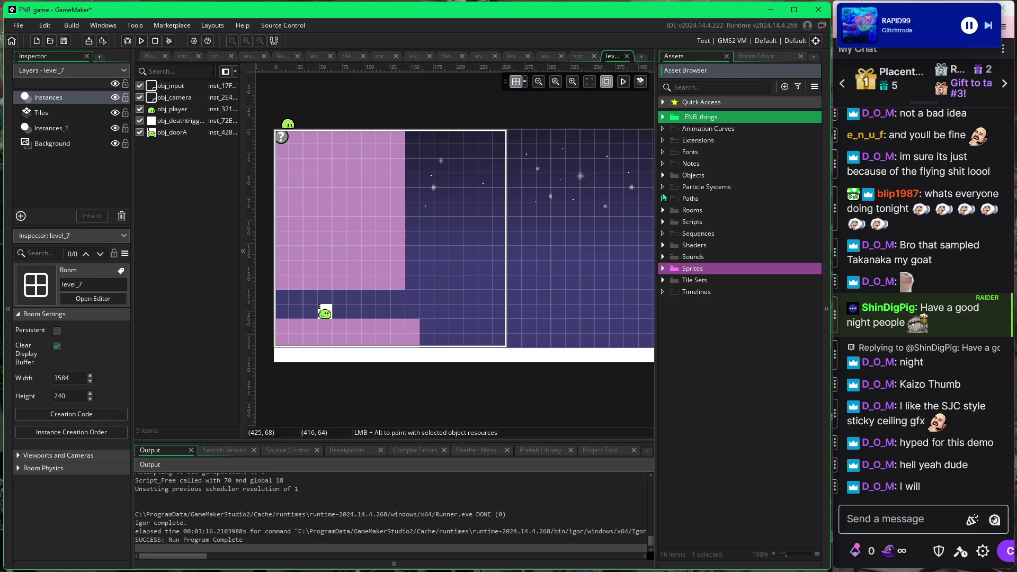
# On the Instances_1 layer, box-select and delete the 80 pink solid blocks, then pick obj_solid.
pyautogui.click(663, 117)
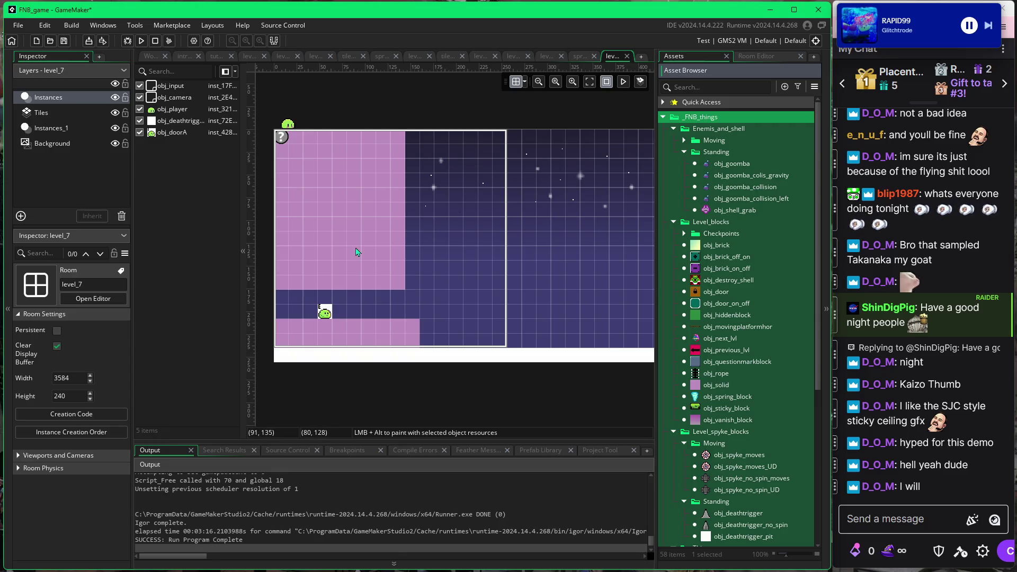
pyautogui.click(398, 287)
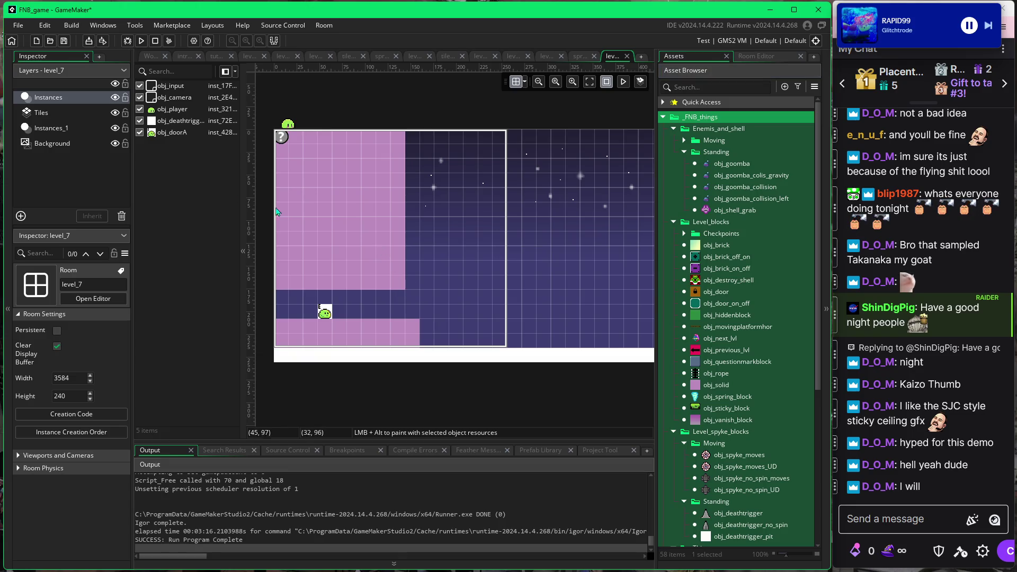
pyautogui.click(51, 133)
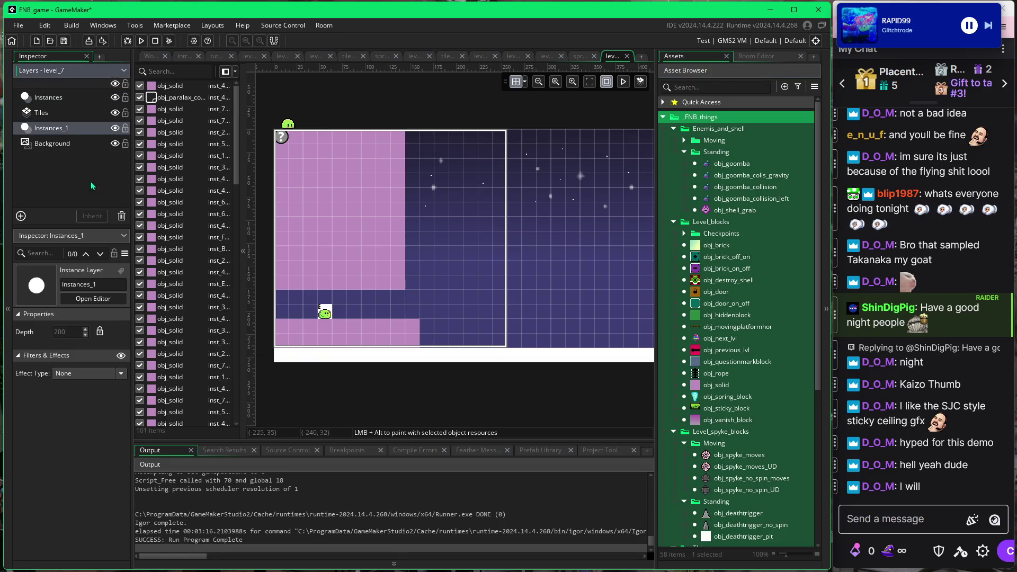
pyautogui.click(378, 252)
pyautogui.click(479, 246)
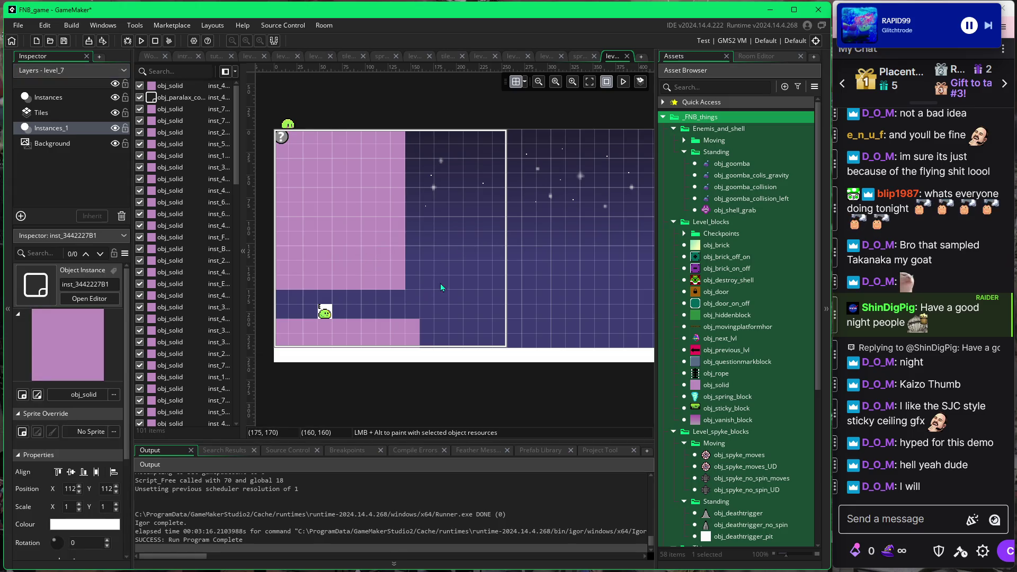
pyautogui.moveTo(290, 303)
pyautogui.mouseDown()
pyautogui.moveTo(294, 155)
pyautogui.moveTo(396, 157)
pyautogui.mouseUp()
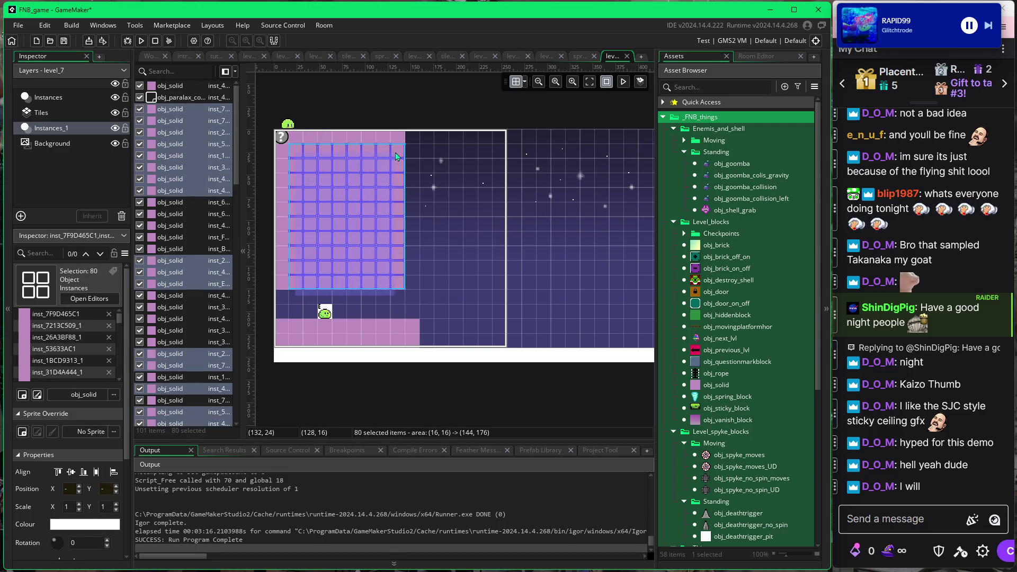
pyautogui.press('Delete')
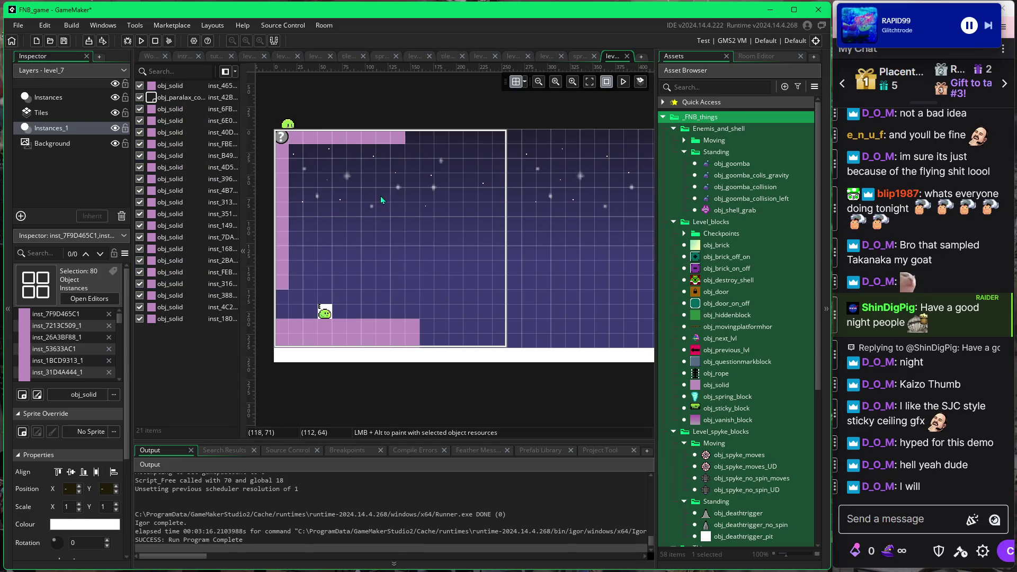
pyautogui.click(298, 139)
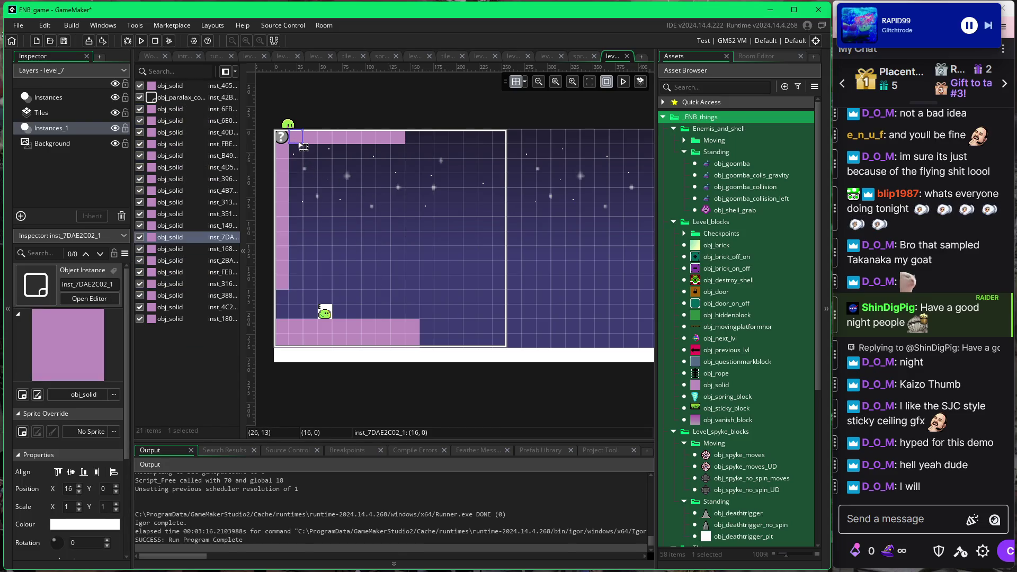
pyautogui.click(354, 239)
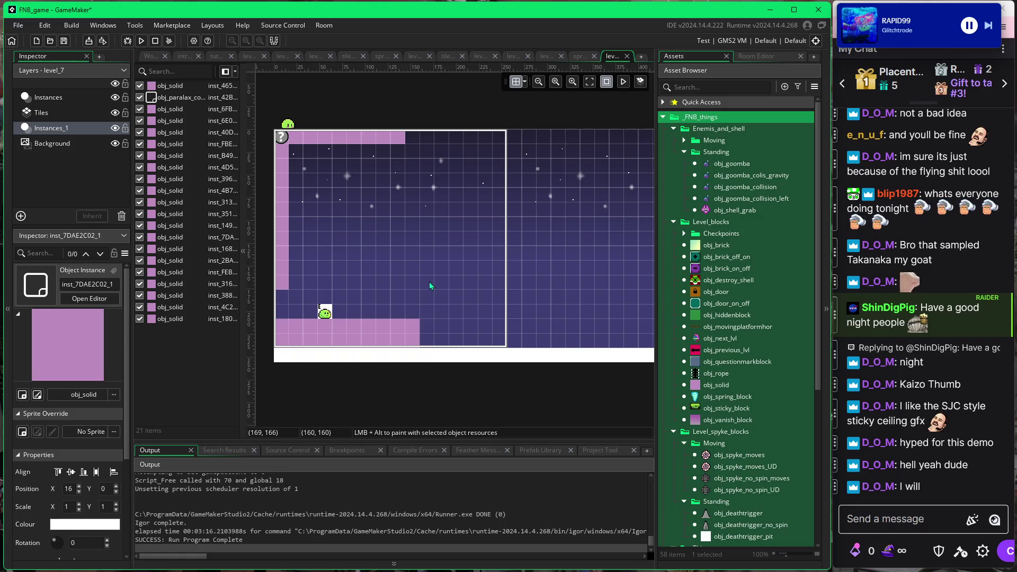
pyautogui.click(698, 386)
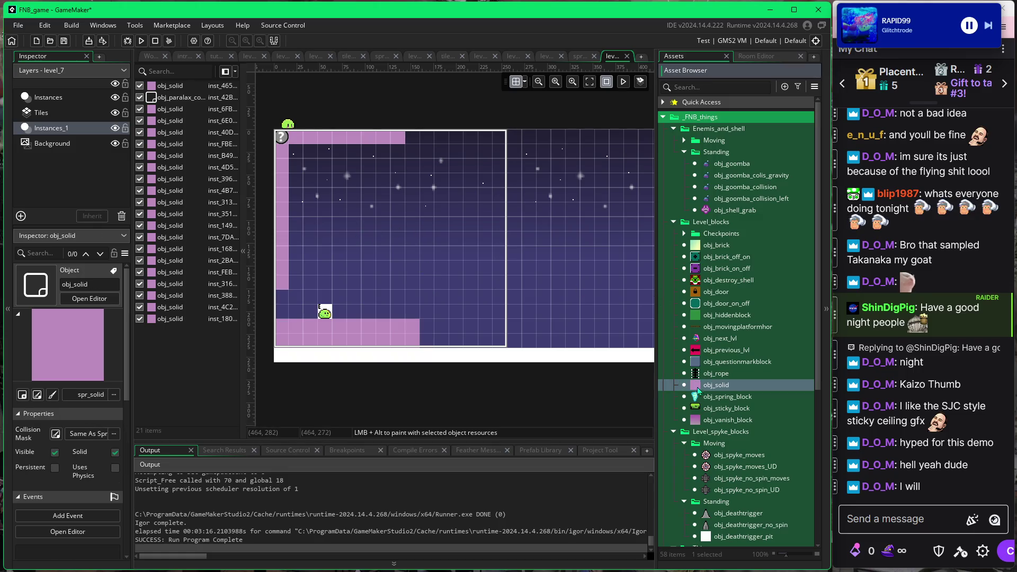
# Turn a ceiling block into a tall floor pillar and place an obj_deathtrigger_no_spin spike bottom-left.
pyautogui.moveTo(404, 144)
pyautogui.mouseDown()
pyautogui.moveTo(431, 238)
pyautogui.moveTo(417, 269)
pyautogui.moveTo(421, 256)
pyautogui.moveTo(422, 305)
pyautogui.mouseUp()
pyautogui.click(439, 290)
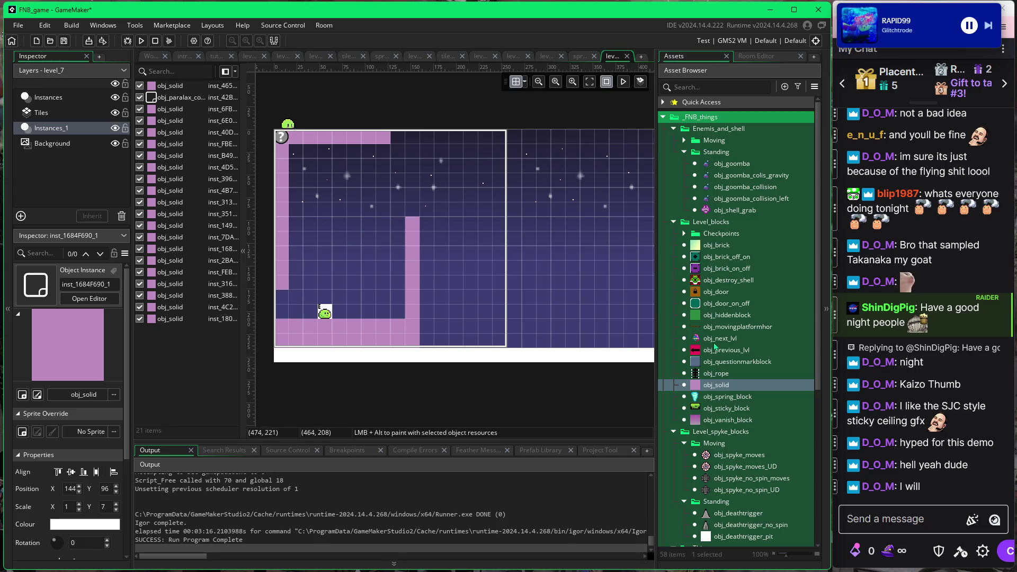
pyautogui.click(708, 528)
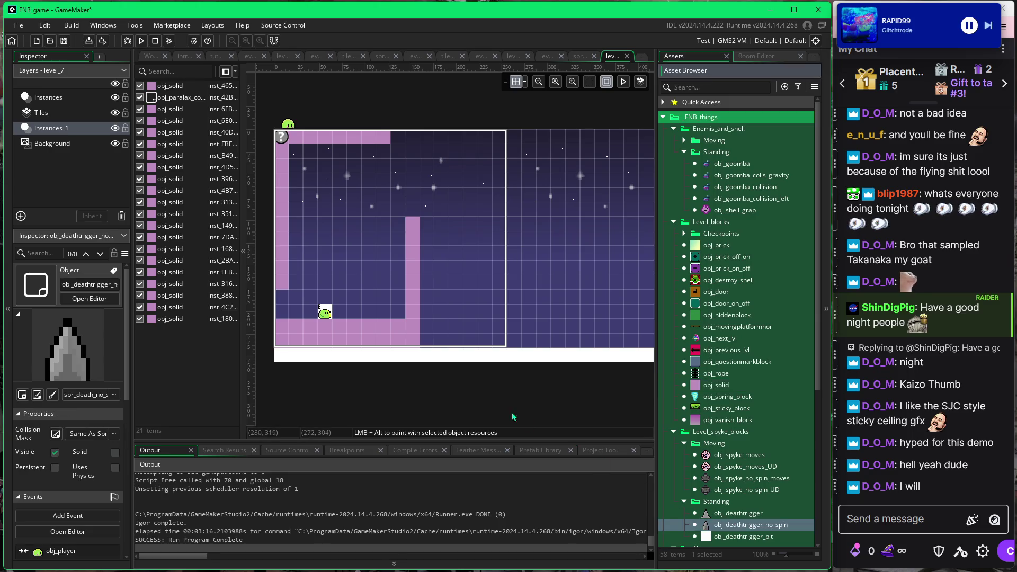
pyautogui.click(289, 319)
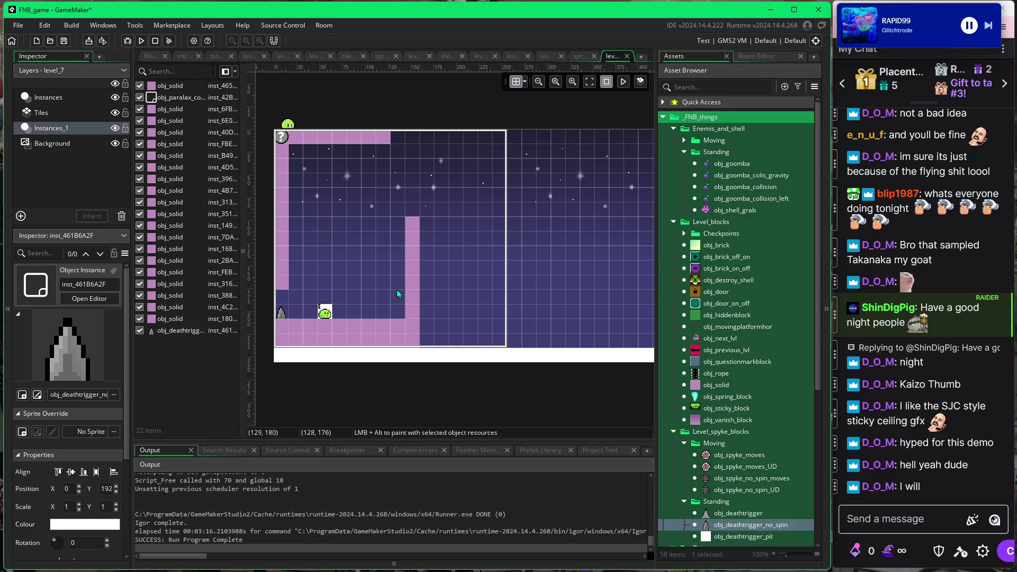
pyautogui.click(415, 222)
pyautogui.moveTo(413, 217); pyautogui.dragTo(414, 188)
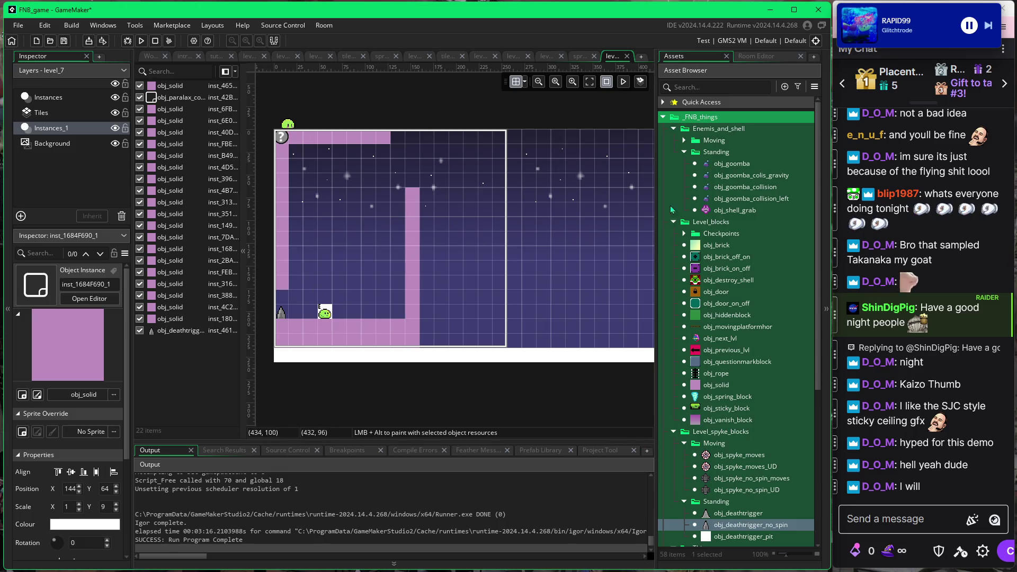
# Place a gravity goomba by the pillar top, test-run it on the floor, then move it back up.
pyautogui.click(717, 175)
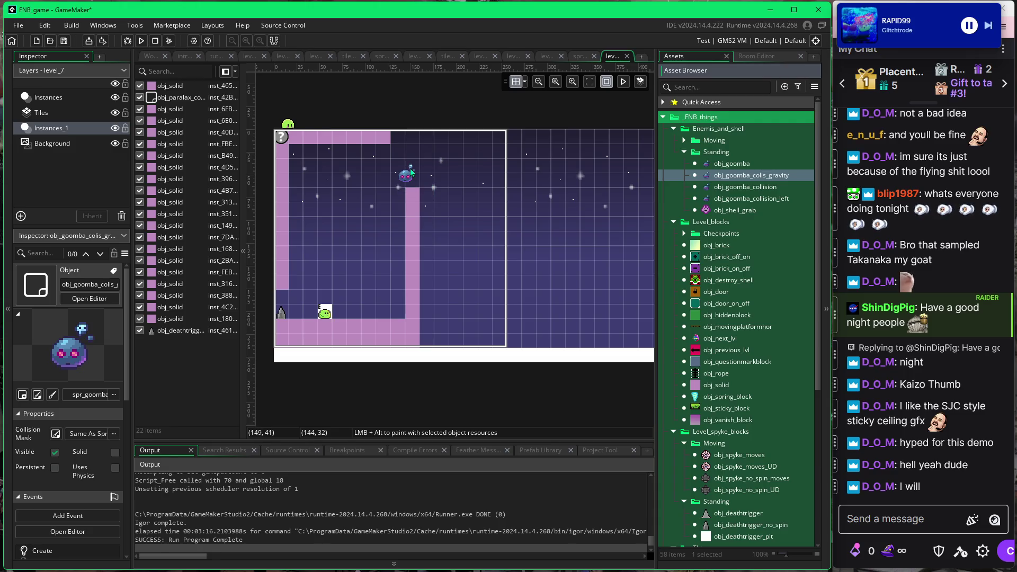
pyautogui.click(421, 179)
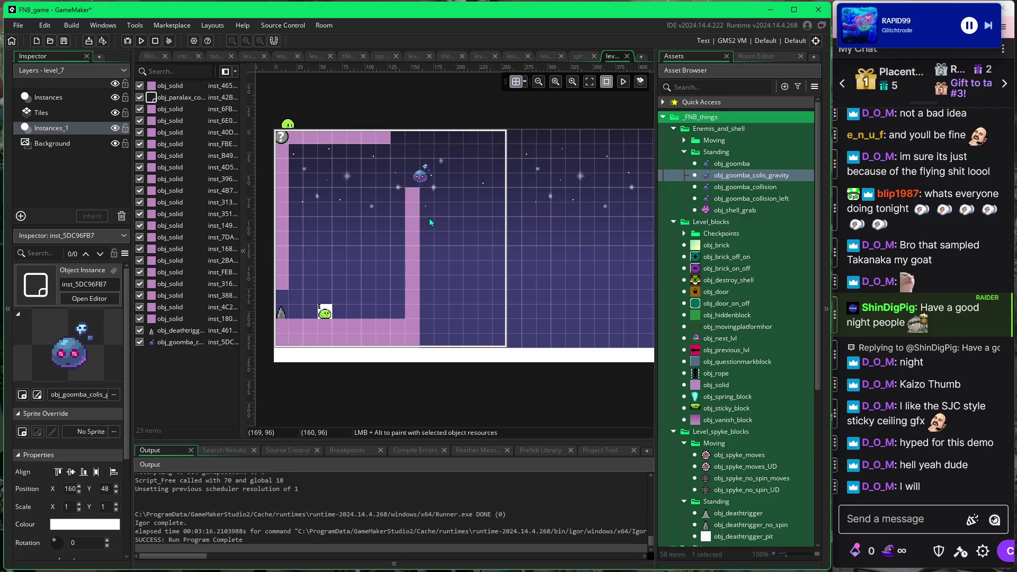
pyautogui.moveTo(424, 174); pyautogui.dragTo(365, 306)
pyautogui.press('F5')
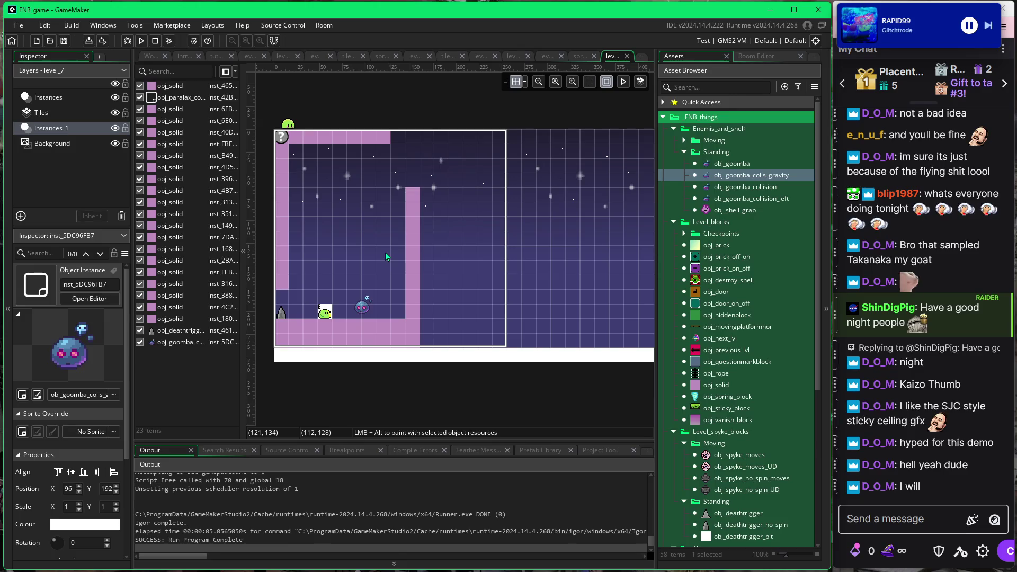
pyautogui.moveTo(370, 312)
pyautogui.mouseDown()
pyautogui.moveTo(390, 169)
pyautogui.moveTo(419, 169)
pyautogui.mouseUp()
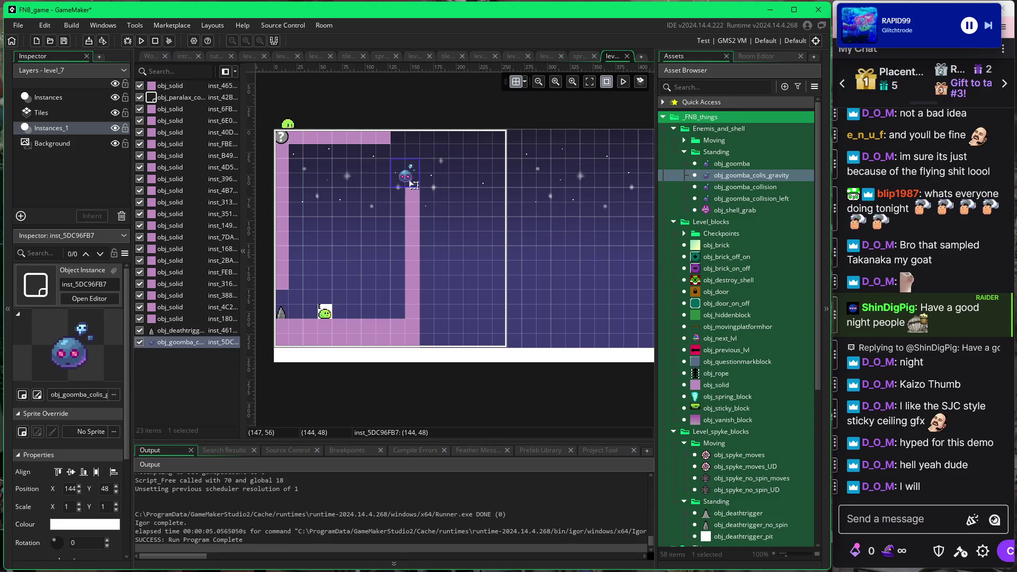
# Adjust grid snapping and nudge the goomba onto the pillar top at 152, 52.
pyautogui.click(525, 81)
pyautogui.moveTo(418, 175); pyautogui.dragTo(422, 185)
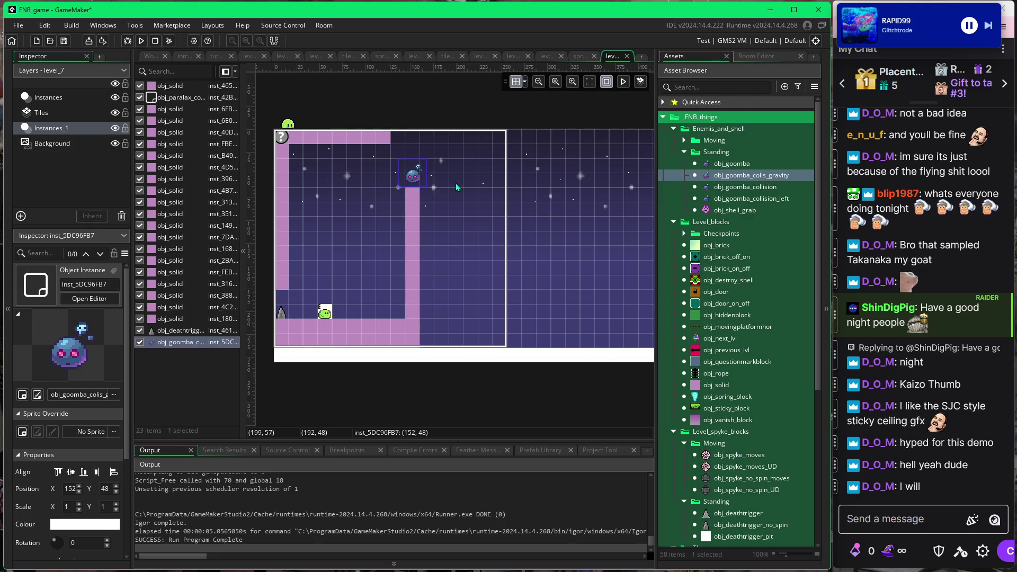
pyautogui.scroll(4, 445, 188)
pyautogui.moveTo(411, 210); pyautogui.dragTo(412, 219)
pyautogui.click(469, 230)
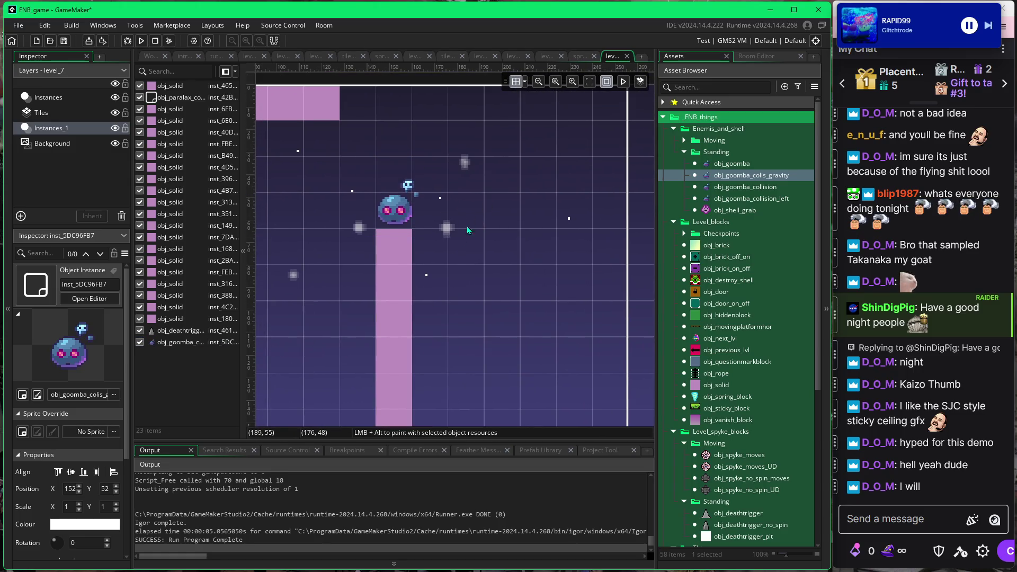
pyautogui.scroll(-5, 469, 230)
pyautogui.hscroll(-5, 538, 244)
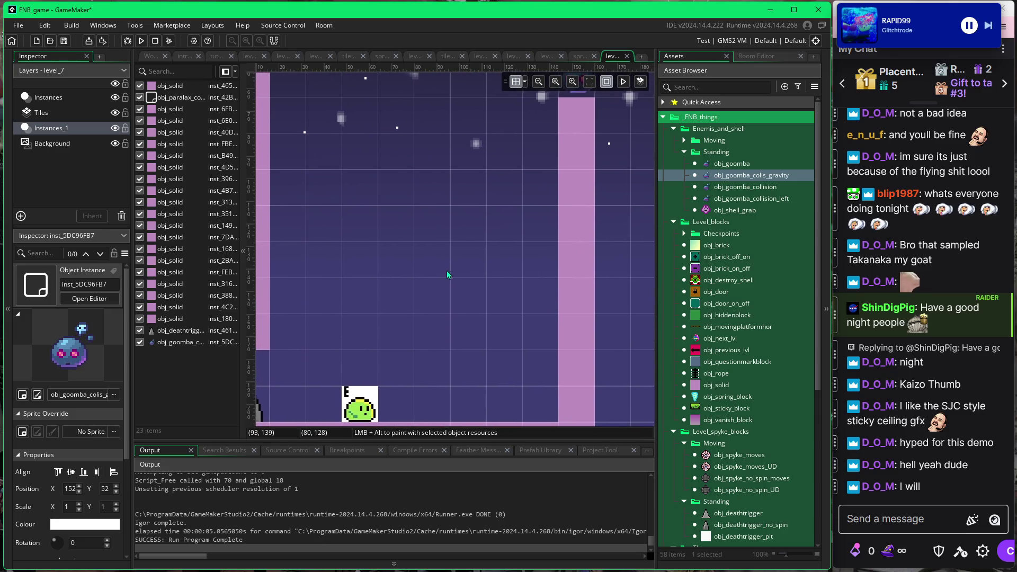
# Place a new obj_solid block and stretch it two cells wide and down to the floor.
pyautogui.click(694, 386)
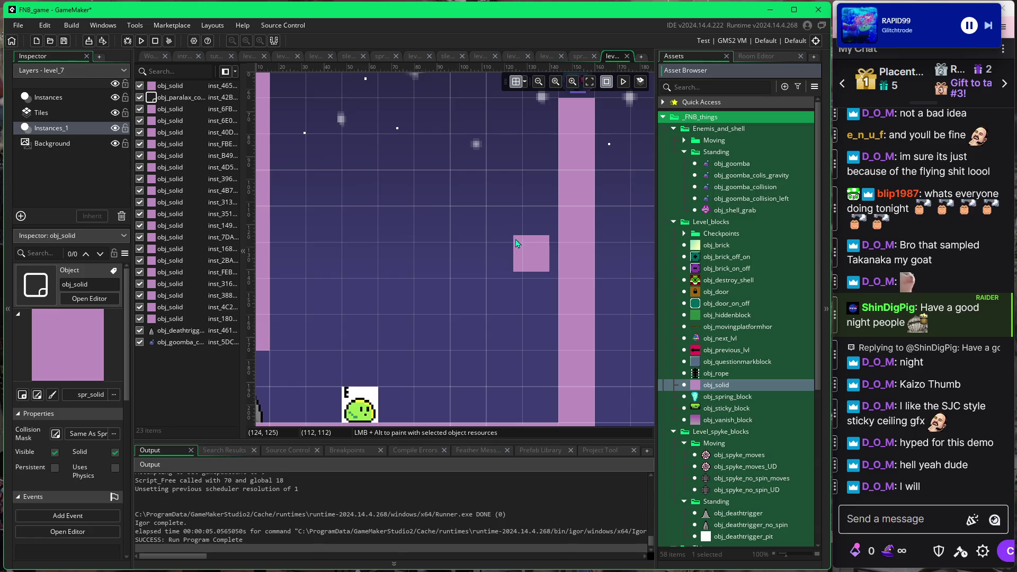
pyautogui.click(524, 82)
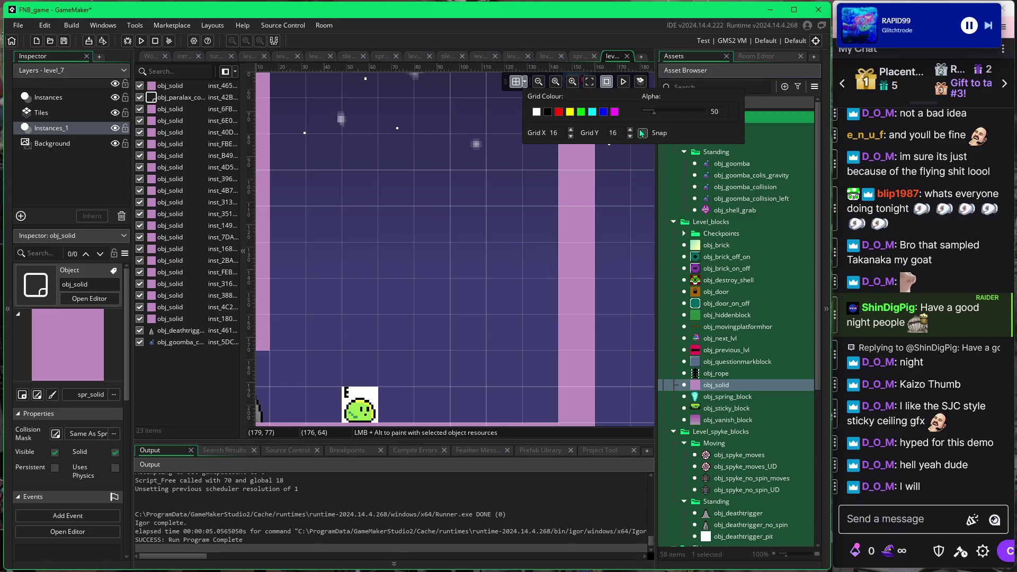
pyautogui.keyDown('alt'); pyautogui.click(530, 221); pyautogui.keyUp('alt')
pyautogui.moveTo(523, 208); pyautogui.dragTo(487, 207)
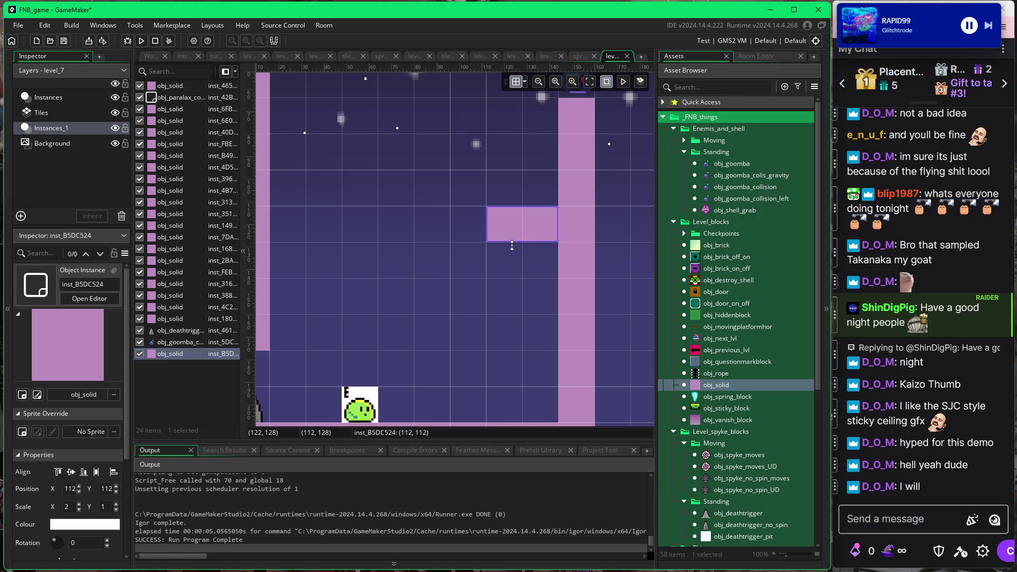
pyautogui.moveTo(509, 243); pyautogui.dragTo(509, 423)
pyautogui.click(457, 380)
pyautogui.scroll(3, 435, 297)
pyautogui.scroll(-2, 424, 357)
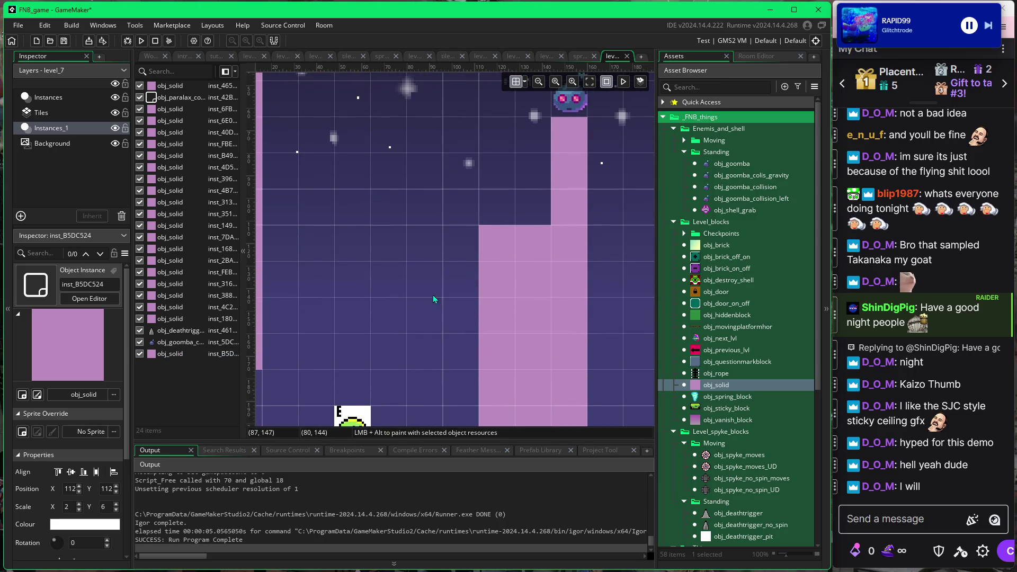
# Shorten the new block to four cells tall and shift it left to X 96, Y 144.
pyautogui.click(500, 241)
pyautogui.moveTo(500, 228); pyautogui.dragTo(500, 300)
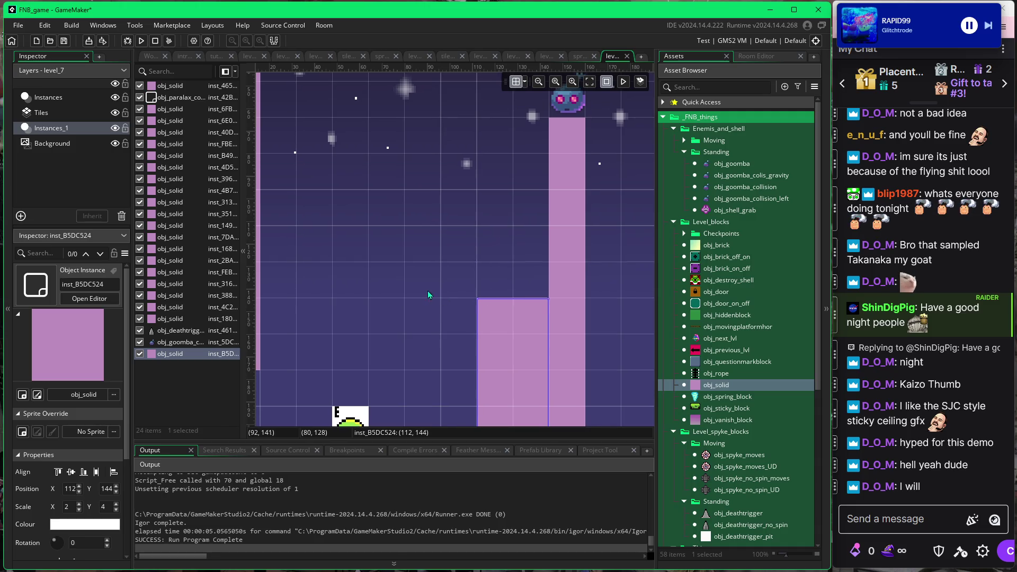
pyautogui.scroll(2, 428, 291)
pyautogui.hscroll(2, 387, 323)
pyautogui.scroll(-3, 387, 326)
pyautogui.hscroll(-2, 388, 326)
pyautogui.moveTo(466, 361); pyautogui.dragTo(429, 361)
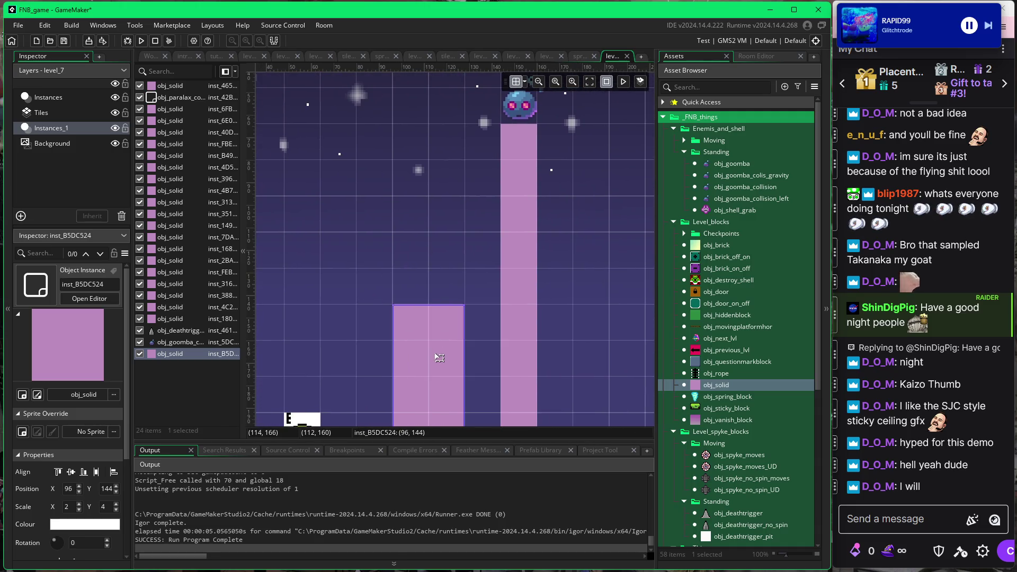
pyautogui.hscroll(-1, 454, 242)
# Run the game with F5, stomp the enemy and hop the slime onto the short pillar.
pyautogui.press('F5')
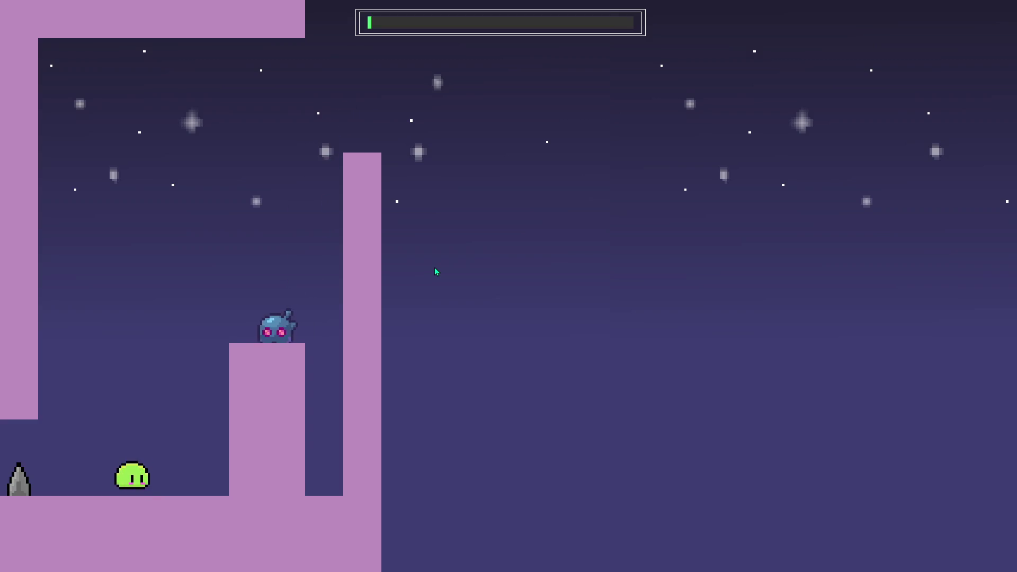
pyautogui.press('space')
pyautogui.press('Right')
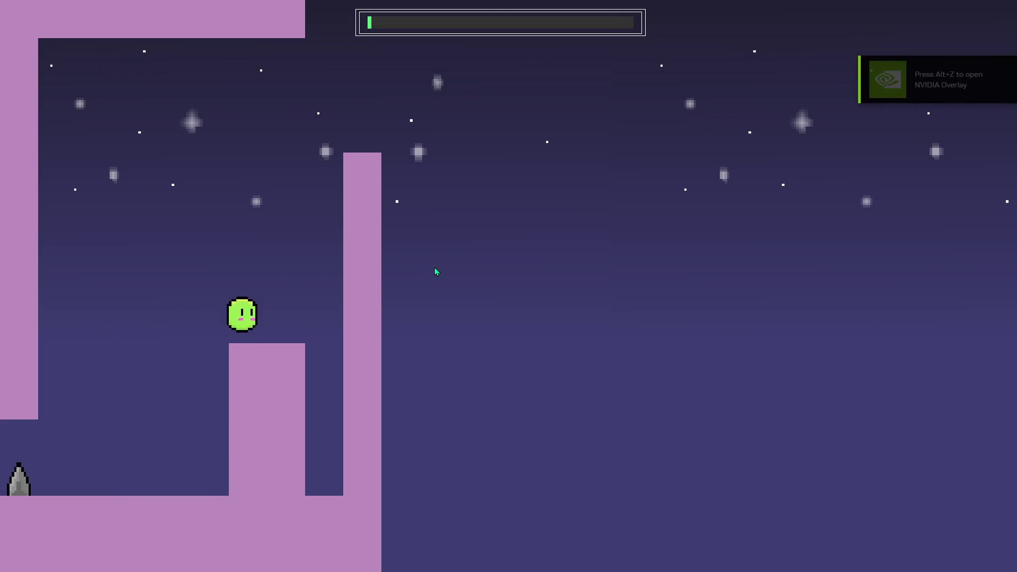
pyautogui.press('space')
pyautogui.press('Left')
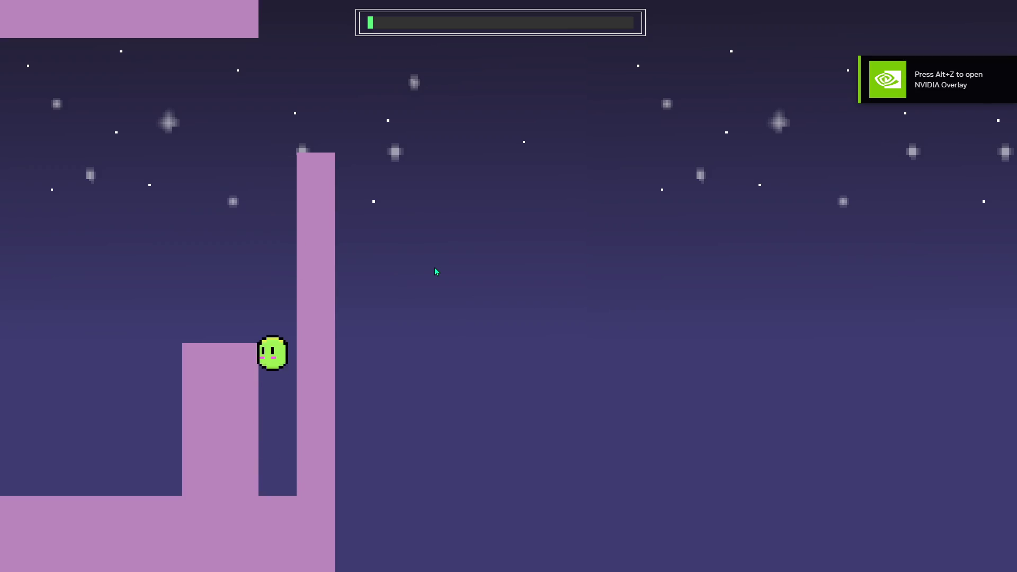
pyautogui.press('space')
pyautogui.press('Left')
pyautogui.press('Right')
# Keep jumping from the gap beside the tall pillar, trying to get the slime over it.
pyautogui.press('space')
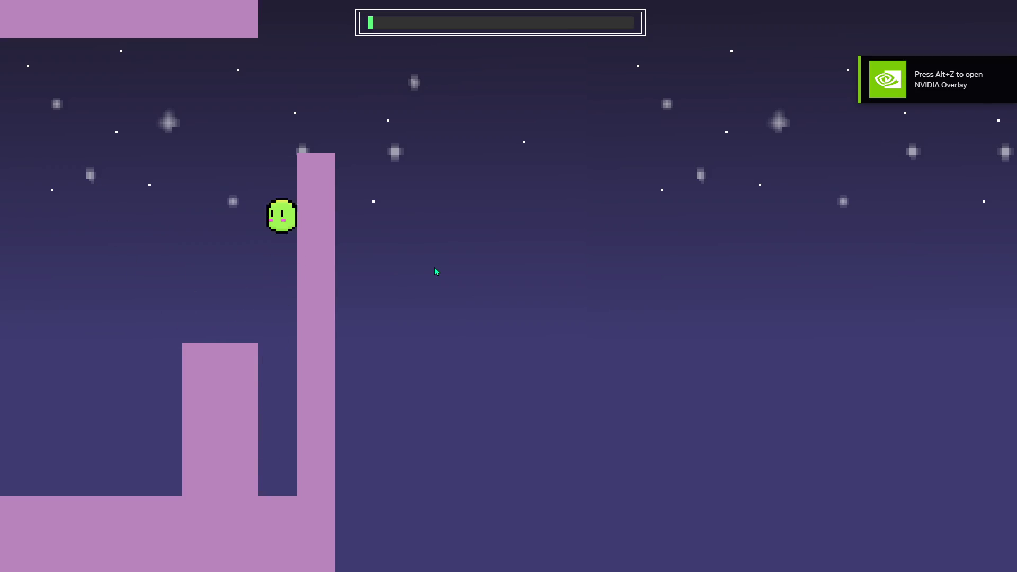
pyautogui.press('space')
pyautogui.press('Left')
pyautogui.press('space')
pyautogui.press('Right')
pyautogui.press('space')
pyautogui.press('space')
pyautogui.press('Right')
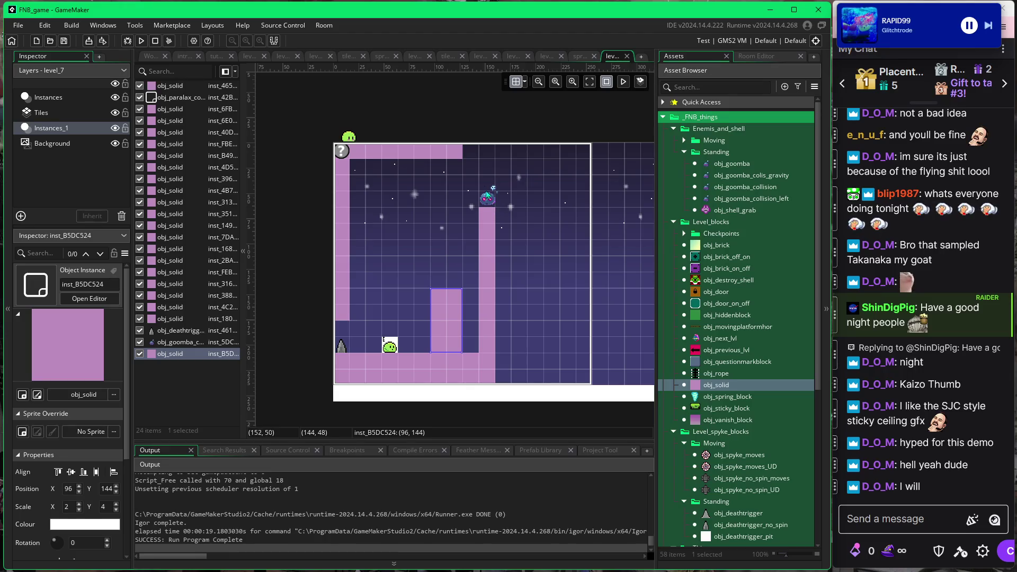
# Stretch the block at the top of the room upward to Scale Y 7.
pyautogui.click(455, 151)
pyautogui.moveTo(454, 144)
pyautogui.mouseDown()
pyautogui.moveTo(455, 80)
pyautogui.moveTo(467, 76)
pyautogui.mouseUp()
pyautogui.click(495, 148)
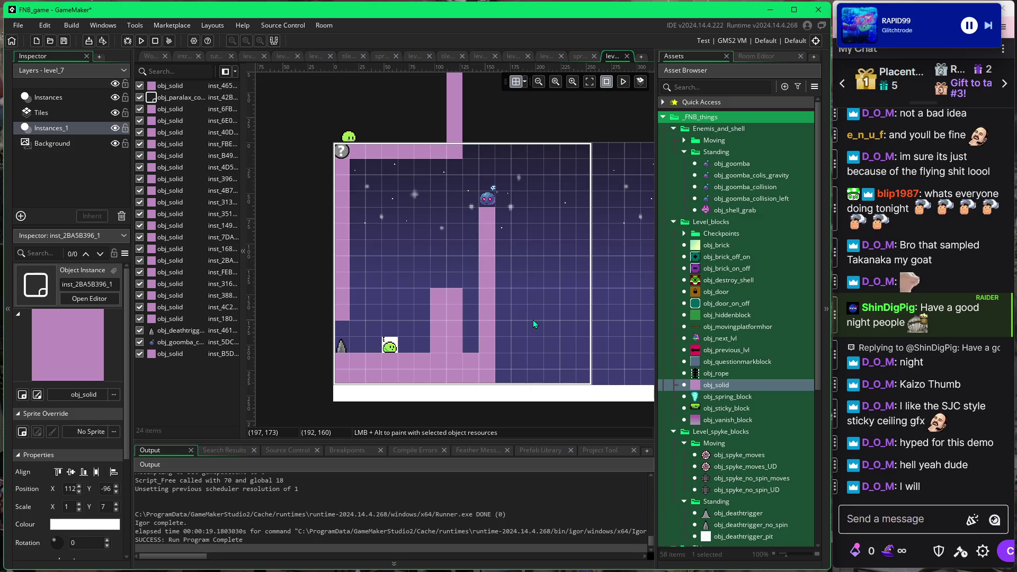
pyautogui.scroll(-1, 533, 320)
pyautogui.hscroll(2, 539, 320)
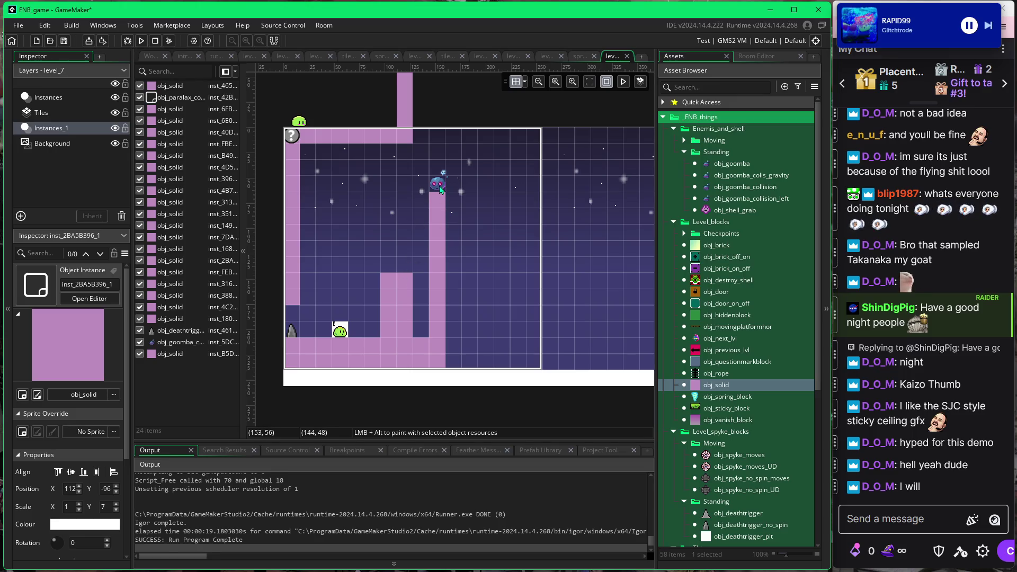
# Lower the floor, the left spike and the short pillar by one 16 px grid cell.
pyautogui.click(358, 341)
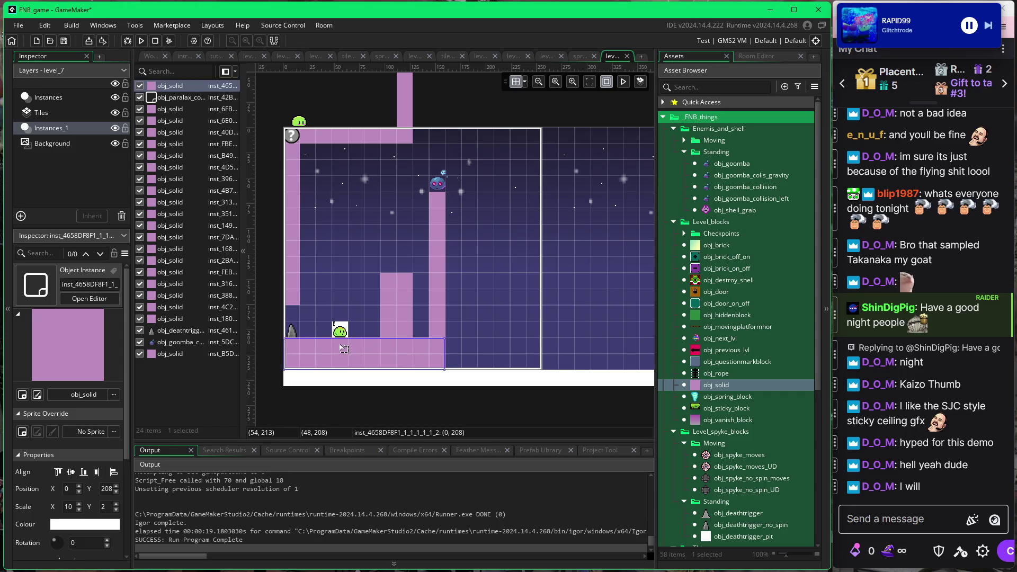
pyautogui.moveTo(370, 345); pyautogui.dragTo(370, 360)
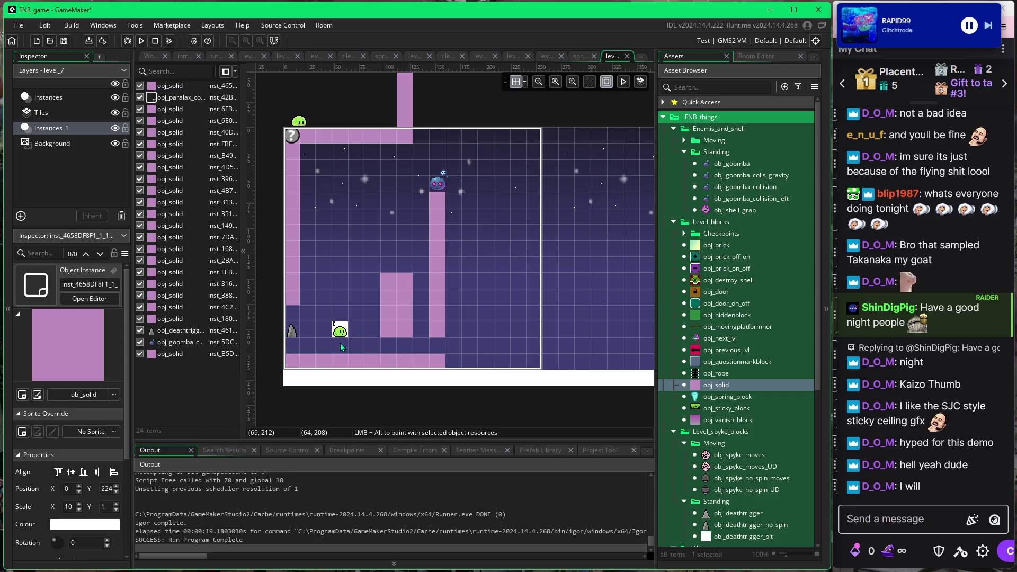
pyautogui.click(292, 335)
pyautogui.moveTo(291, 335); pyautogui.dragTo(291, 344)
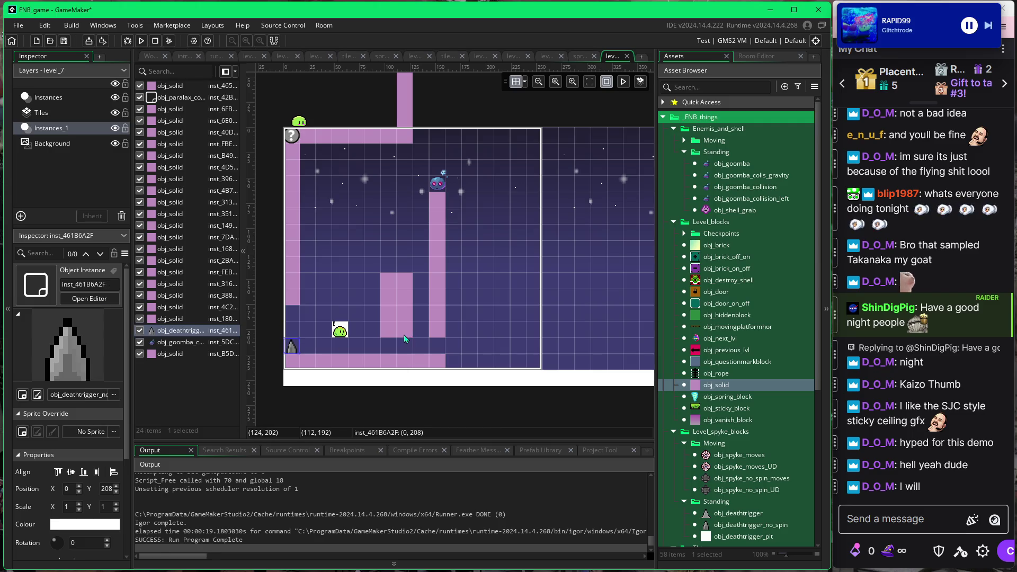
pyautogui.moveTo(402, 339); pyautogui.dragTo(402, 355)
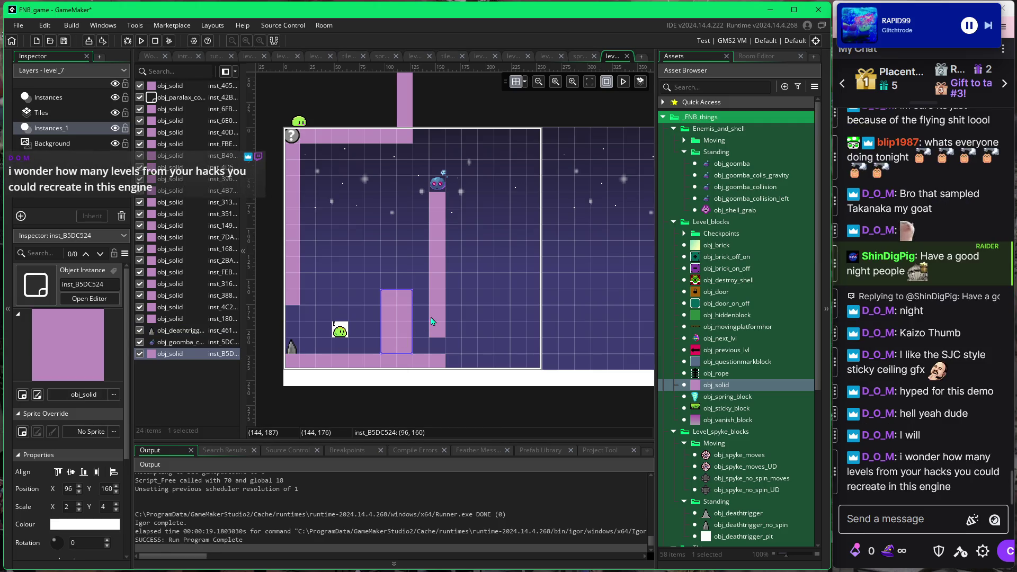
# Extend the tall pillar down one cell to Scale Y 10.
pyautogui.click(440, 331)
pyautogui.moveTo(438, 337); pyautogui.dragTo(438, 349)
pyautogui.click(468, 339)
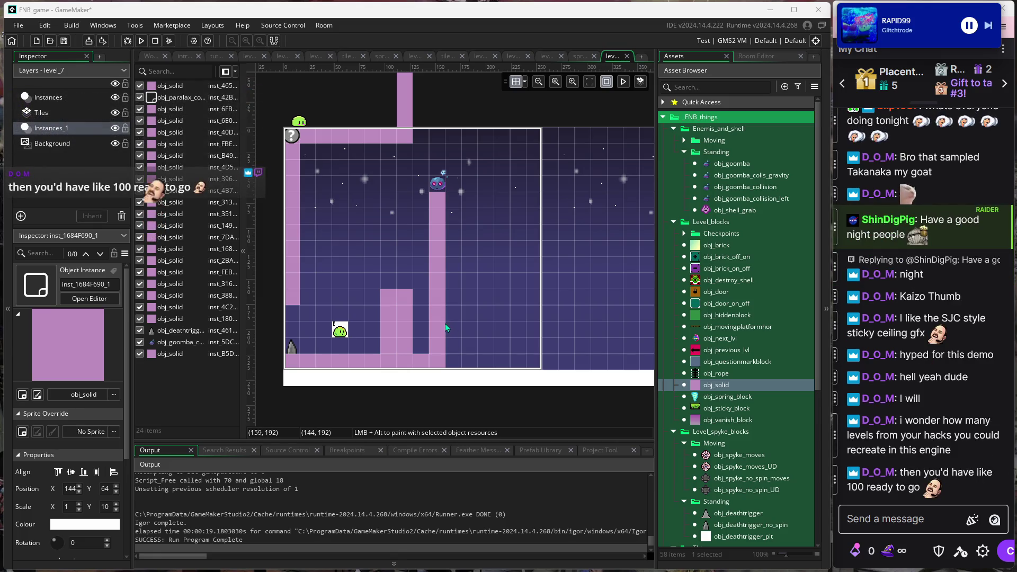
pyautogui.click(392, 330)
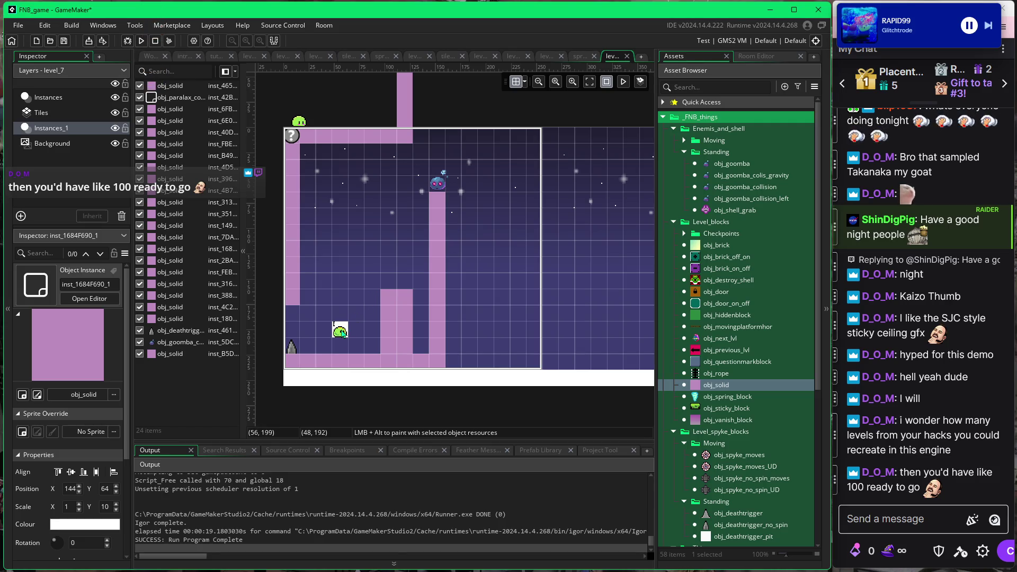
# On the Instances layer, drag obj_doorA to 48, 208, then return to Instances_1.
pyautogui.click(75, 91)
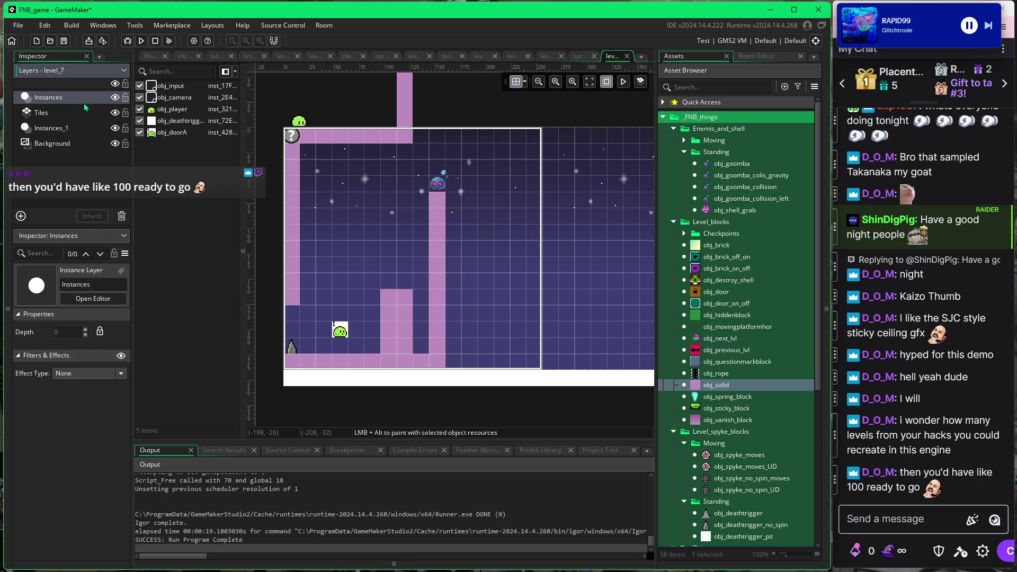
pyautogui.moveTo(340, 331); pyautogui.dragTo(332, 338)
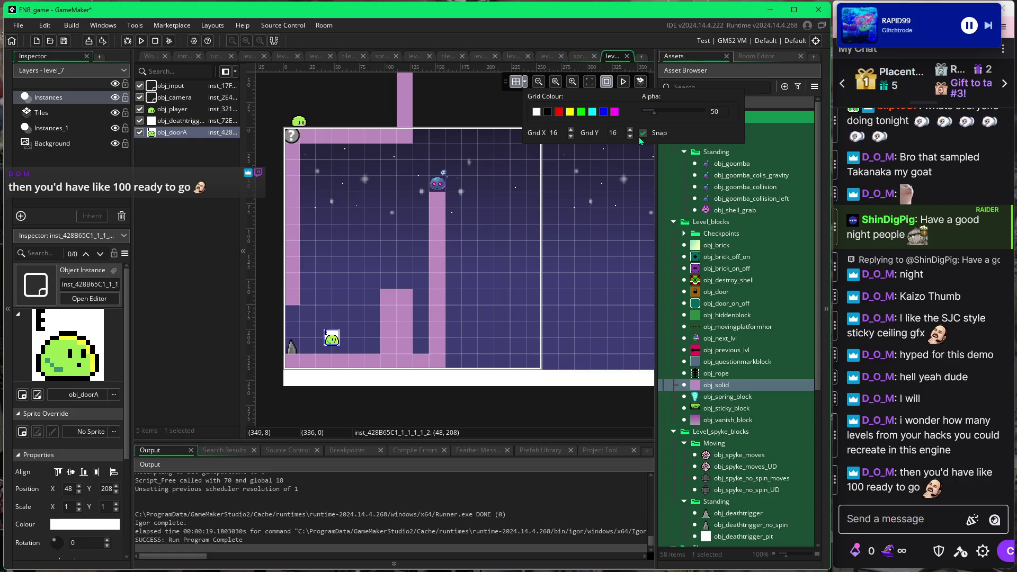
pyautogui.click(367, 237)
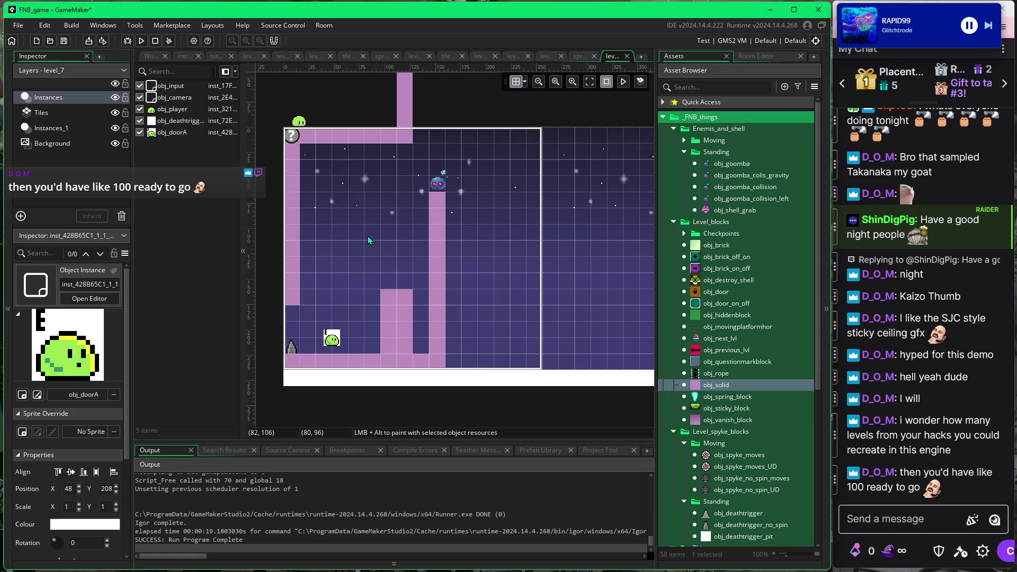
pyautogui.click(74, 130)
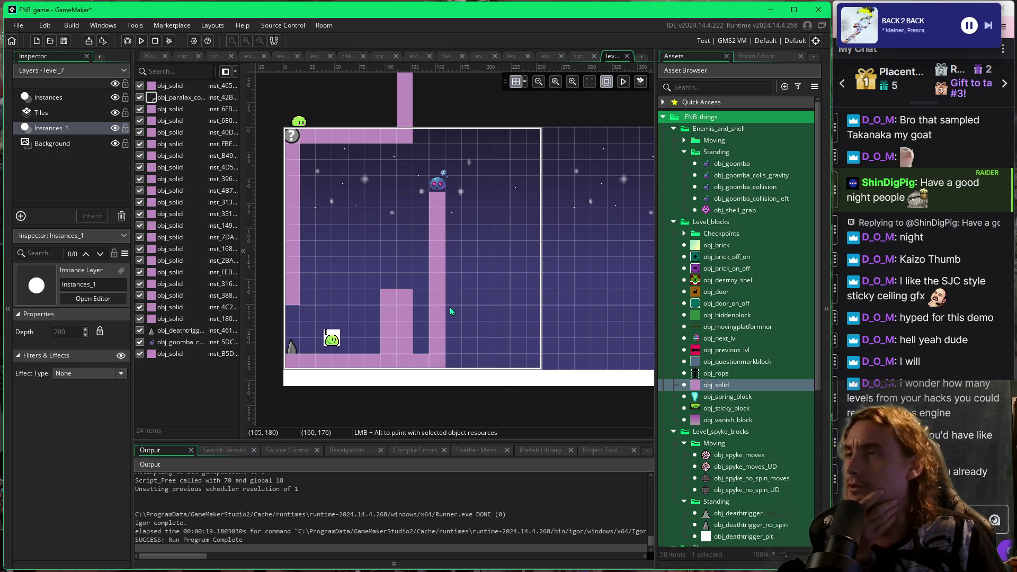
# Save and run with F5, stomp the blue enemy and jump between the short and tall pillars.
pyautogui.press('F5')
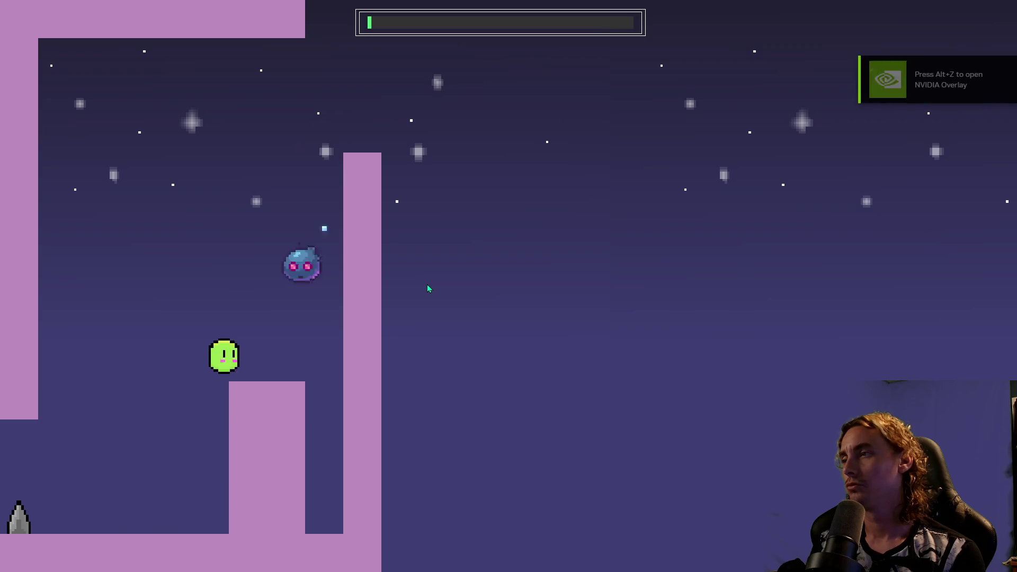
pyautogui.press('Left')
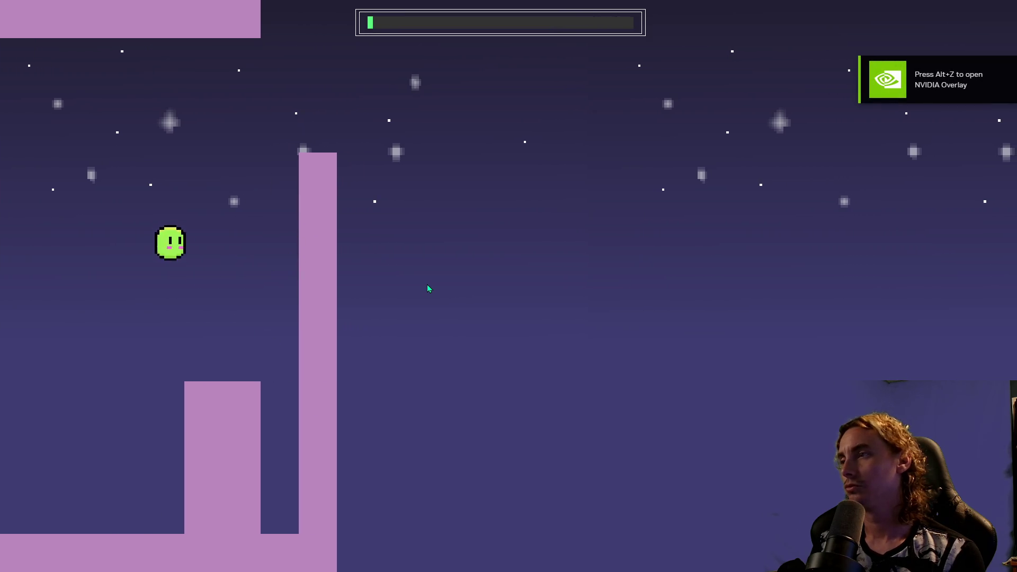
pyautogui.press('space')
pyautogui.press('Right')
pyautogui.press('space')
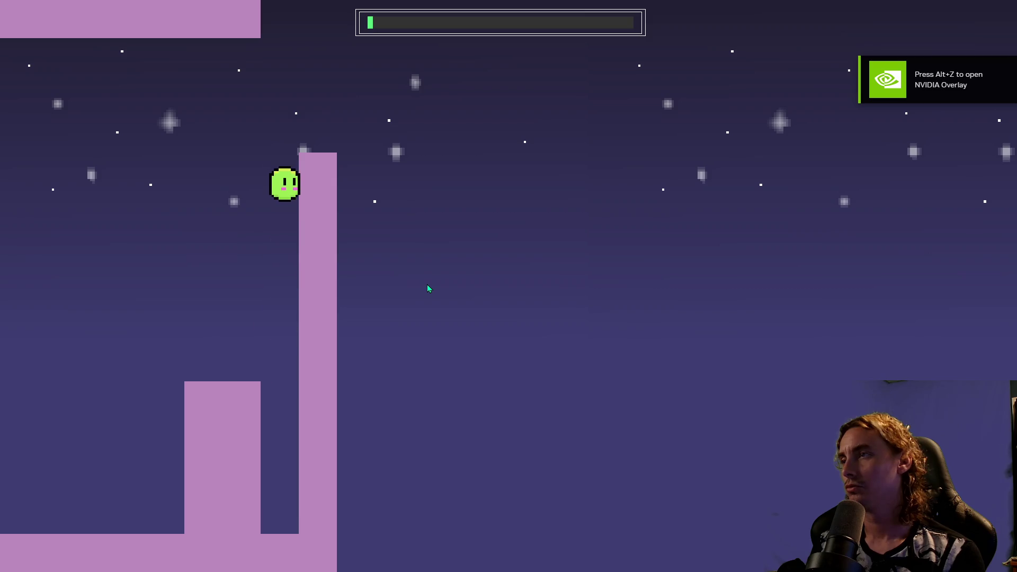
pyautogui.press('space')
pyautogui.press('Left')
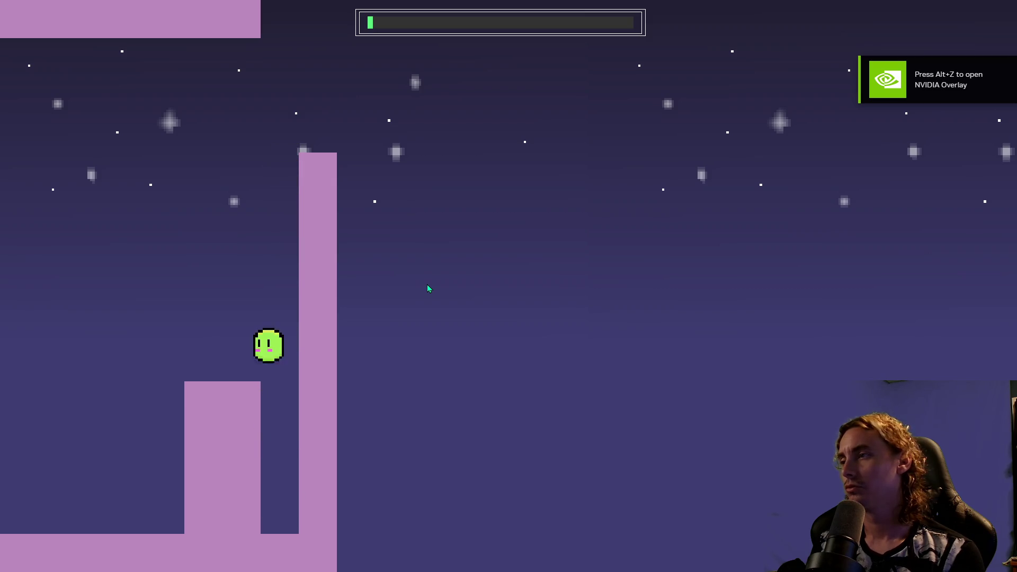
pyautogui.press('Right')
pyautogui.press('space')
pyautogui.press('space')
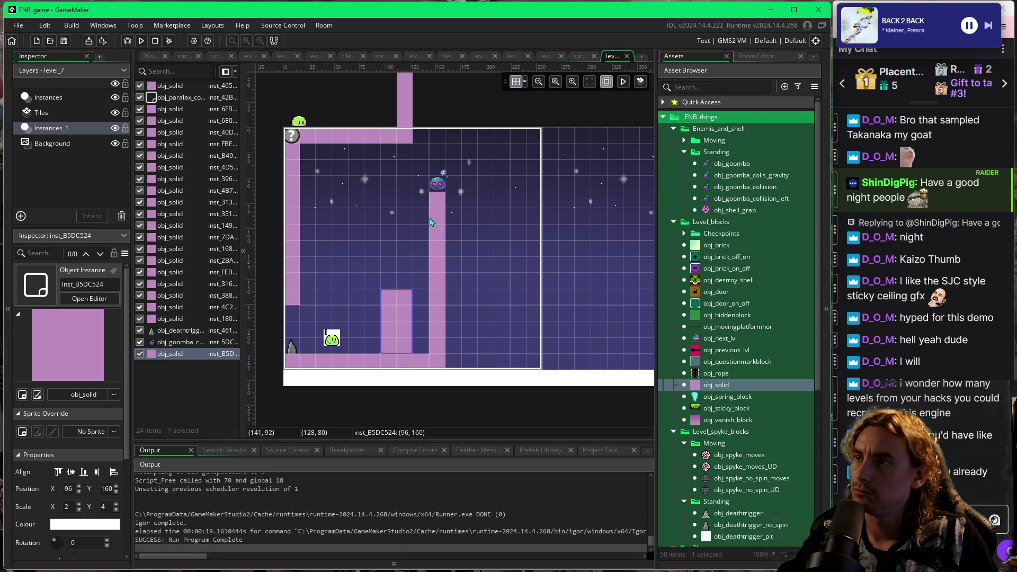
# Move the tall pillar one cell right, set the goomba on its top, and save with F5.
pyautogui.click(445, 334)
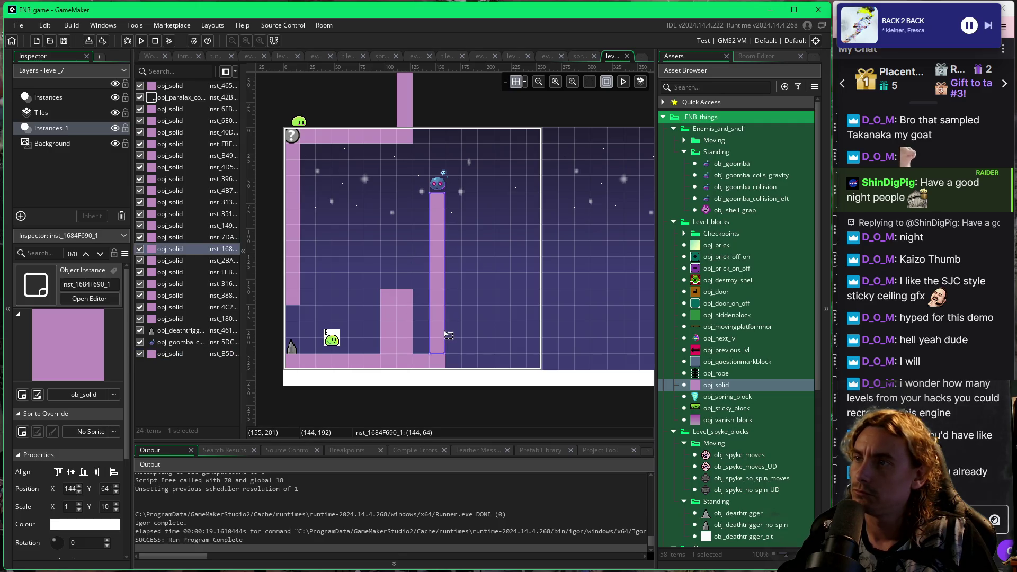
pyautogui.moveTo(455, 334); pyautogui.dragTo(463, 334)
pyautogui.moveTo(446, 197); pyautogui.dragTo(466, 183)
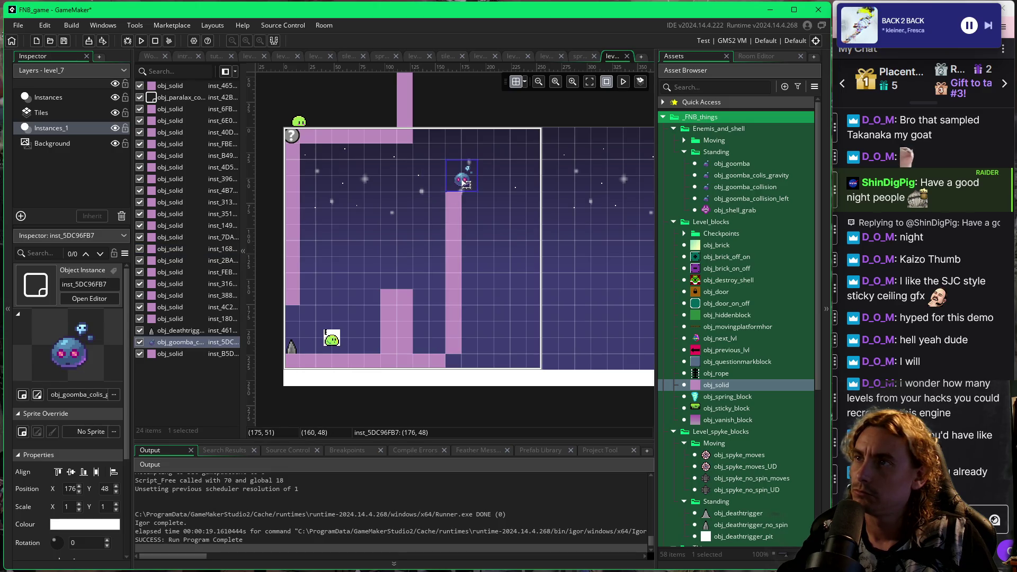
pyautogui.press('F5')
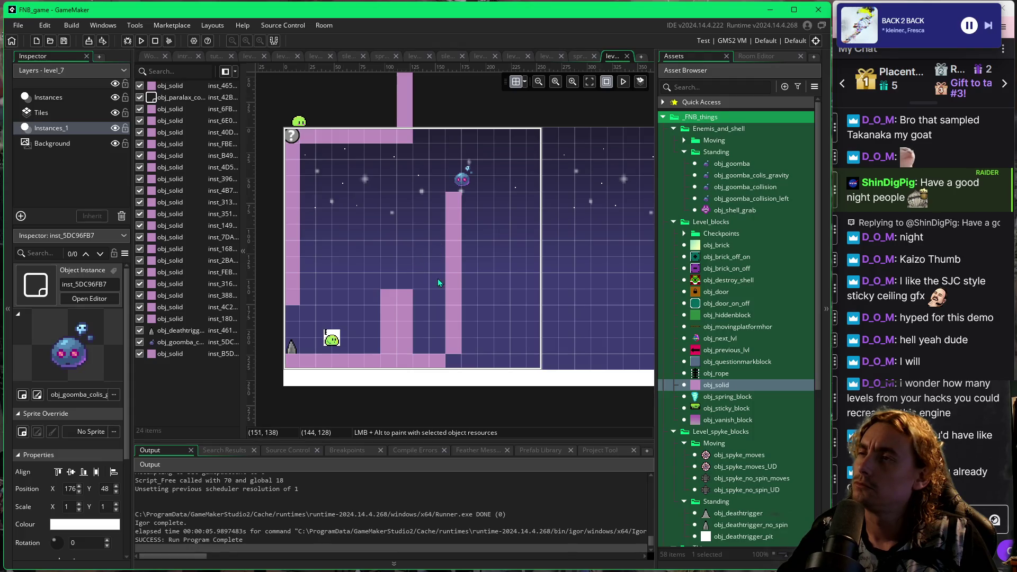
# Shift the short block one cell right and widen it one cell to the left.
pyautogui.moveTo(409, 318); pyautogui.dragTo(420, 319)
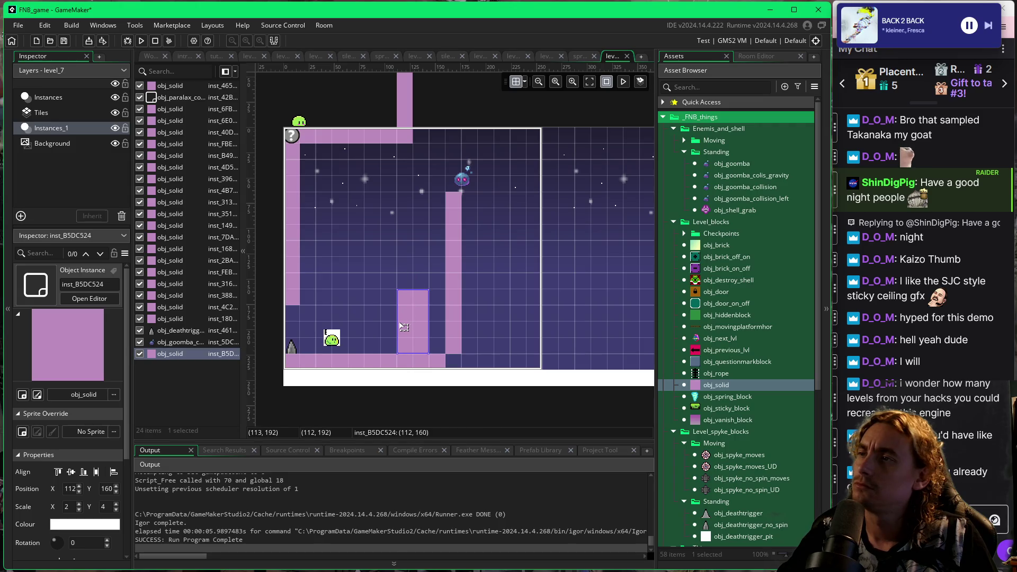
pyautogui.moveTo(386, 321); pyautogui.dragTo(371, 321)
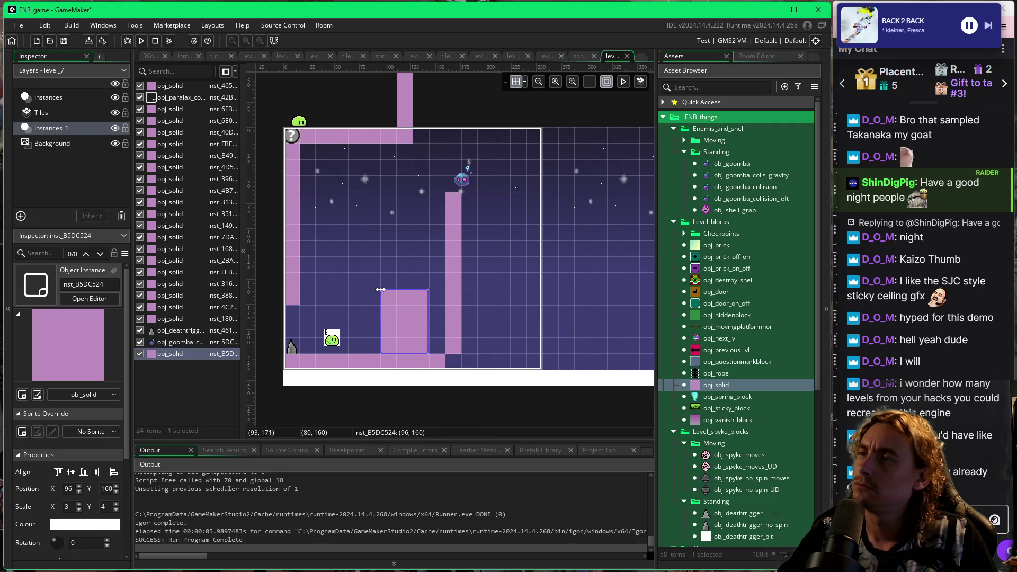
pyautogui.click(405, 238)
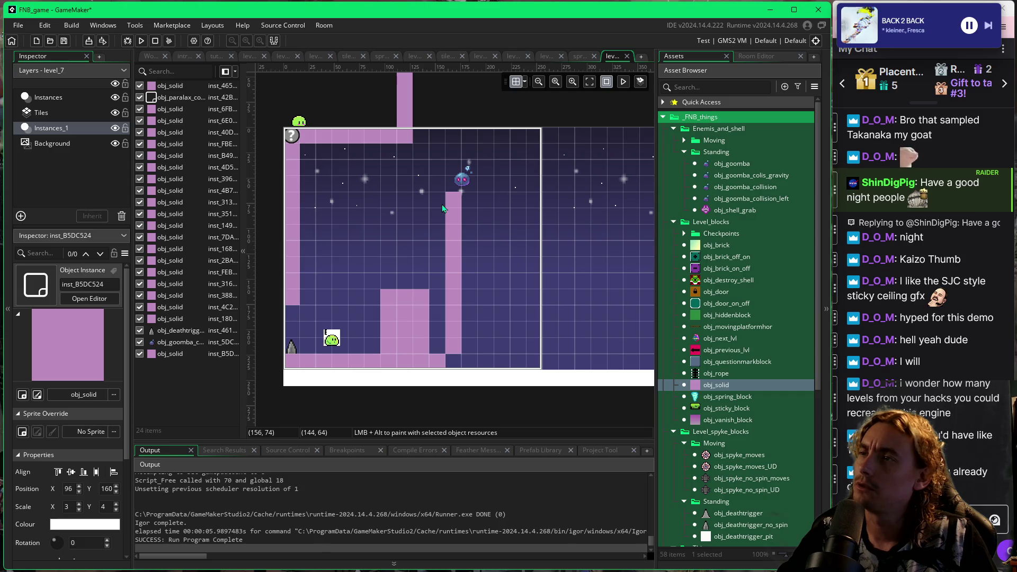
# Run the game with F5 and test jumping from the floor onto the tall pillar.
pyautogui.press('F5')
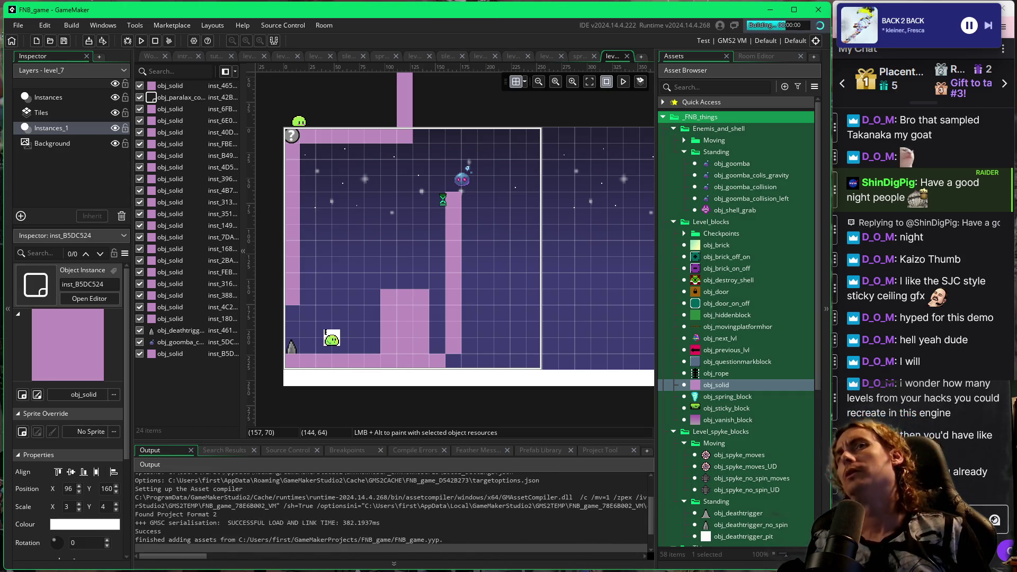
pyautogui.press('Right')
pyautogui.press('space')
pyautogui.press('Left')
pyautogui.press('space')
pyautogui.press('Right')
pyautogui.press('space')
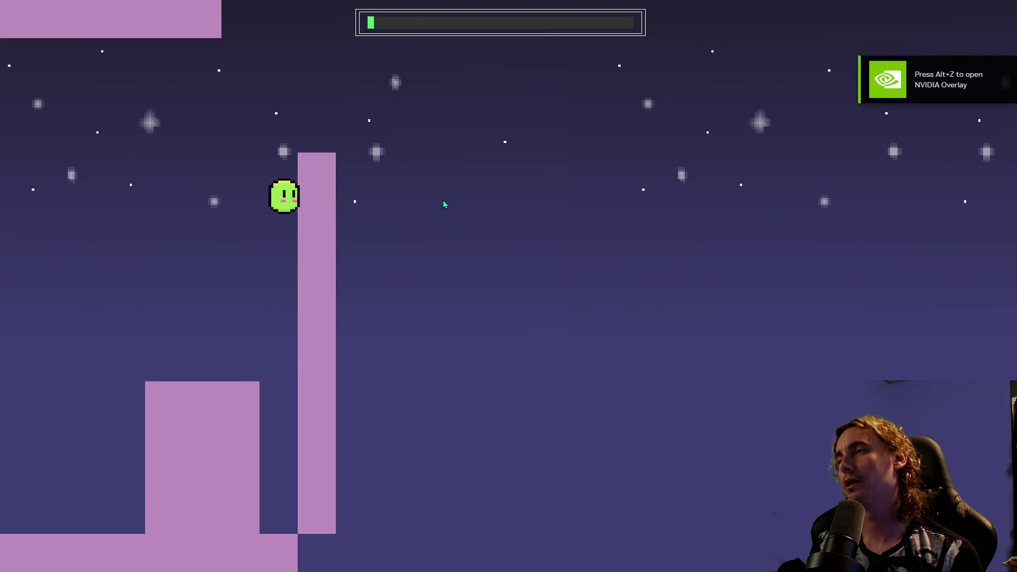
pyautogui.press('Left')
pyautogui.press('space')
pyautogui.press('Right')
pyautogui.press('space')
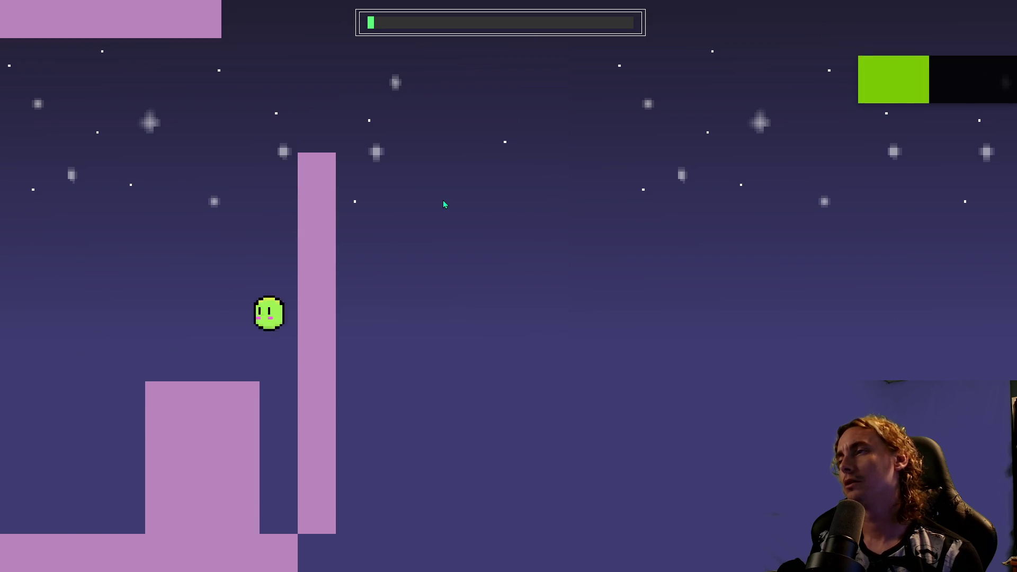
# Repeatedly hop between the short block and the tall pillar's side to test the climb.
pyautogui.press('Left')
pyautogui.press('space')
pyautogui.press('Right')
pyautogui.press('space')
pyautogui.press('Right')
pyautogui.press('space')
pyautogui.press('Left')
pyautogui.press('Left')
pyautogui.press('space')
pyautogui.press('Right')
pyautogui.press('space')
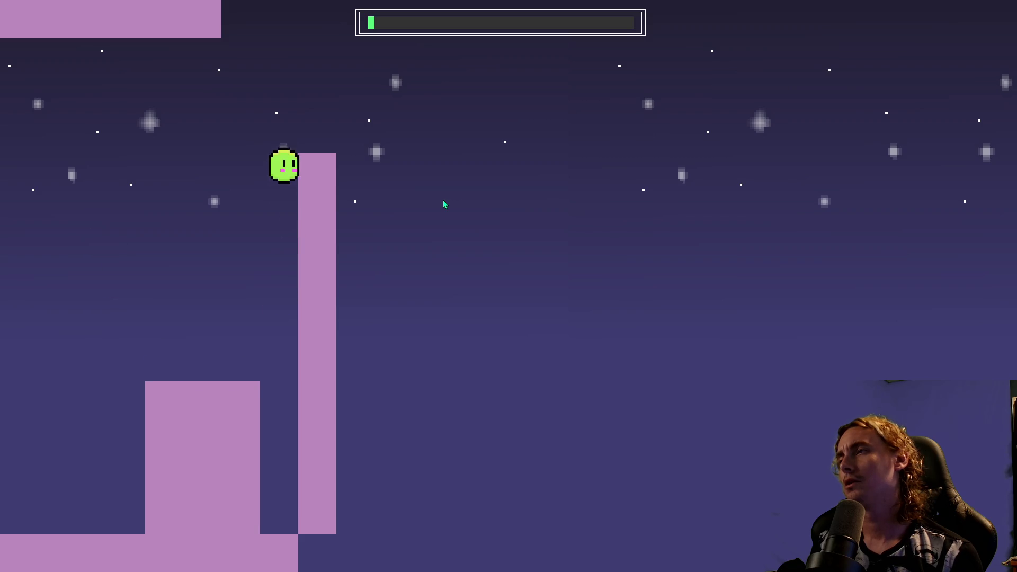
pyautogui.press('Left')
pyautogui.press('space')
pyautogui.press('Right')
pyautogui.press('space')
# Keep trying to climb the tall pillar's left side from the 3×4 short block.
pyautogui.press('Right')
pyautogui.press('space')
pyautogui.press('Left')
pyautogui.press('space')
pyautogui.press('Right')
pyautogui.press('space')
pyautogui.press('Left')
pyautogui.press('space')
pyautogui.press('Right')
pyautogui.press('space')
pyautogui.press('Left')
pyautogui.press('Left')
pyautogui.press('space')
pyautogui.press('Right')
pyautogui.press('space')
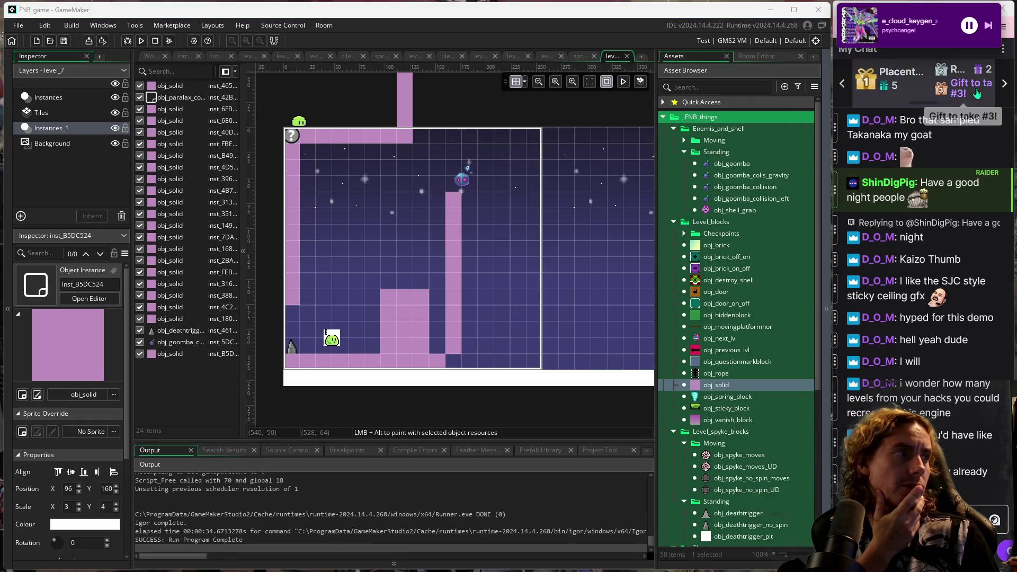
# Return to the room editor and select the goomba perched on the tall pillar at 176, 48.
pyautogui.click(373, 243)
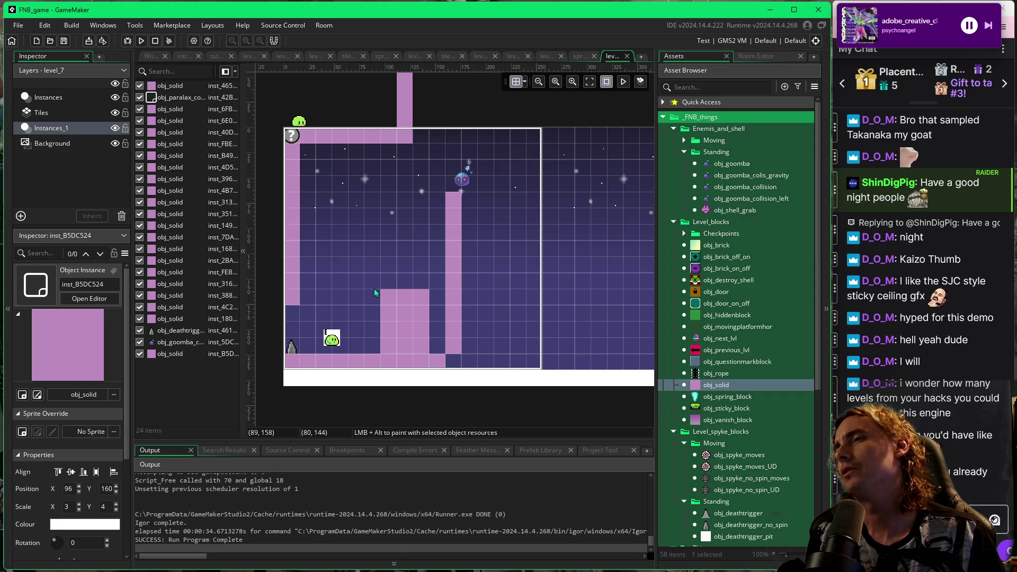
pyautogui.click(463, 181)
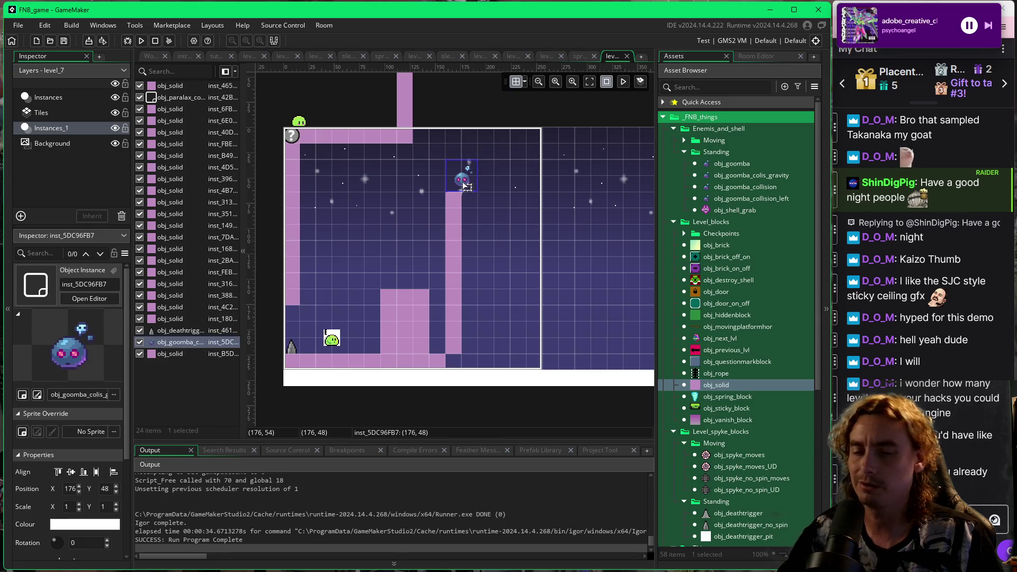
# Delete the goomba, shorten the tall pillar from its top, and delete the short block.
pyautogui.press('Delete')
pyautogui.click(454, 194)
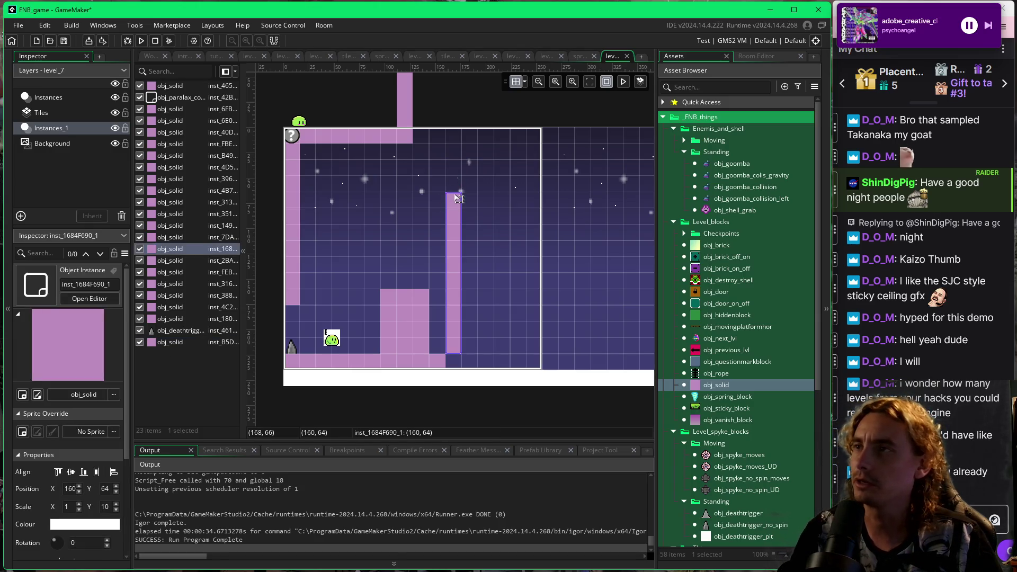
pyautogui.moveTo(454, 197); pyautogui.dragTo(459, 288)
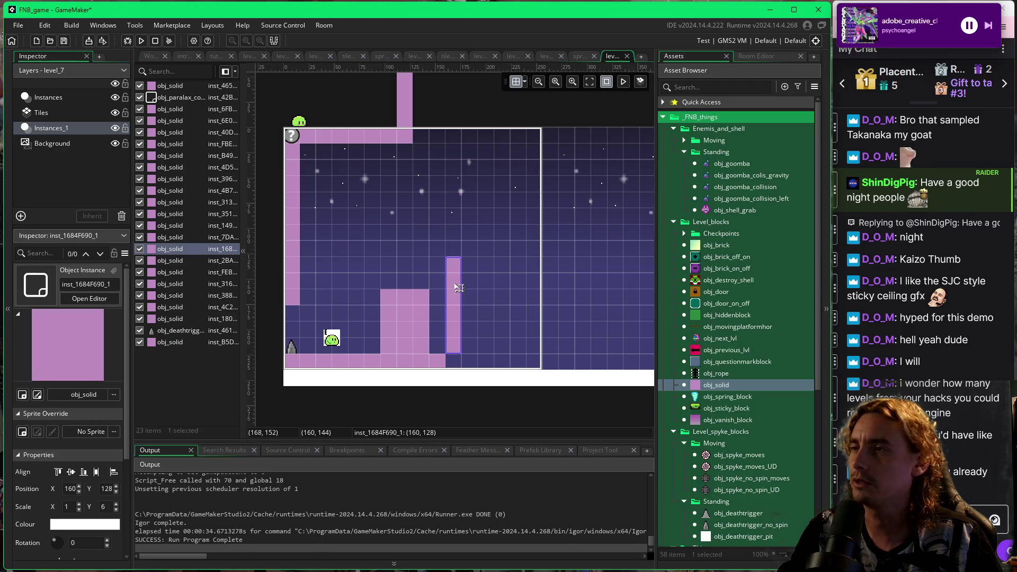
pyautogui.moveTo(419, 337)
pyautogui.mouseDown()
pyautogui.moveTo(438, 302)
pyautogui.moveTo(422, 302)
pyautogui.mouseUp()
pyautogui.press('Delete')
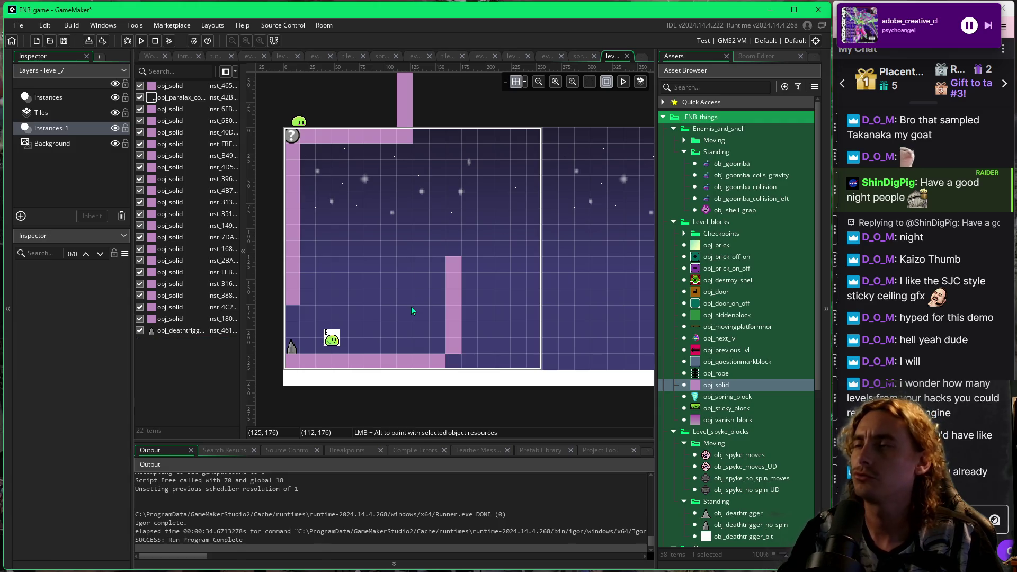
# Paint a vertical obj_rope column, cut the floor to half width, and delete the bottom-left spike.
pyautogui.click(703, 373)
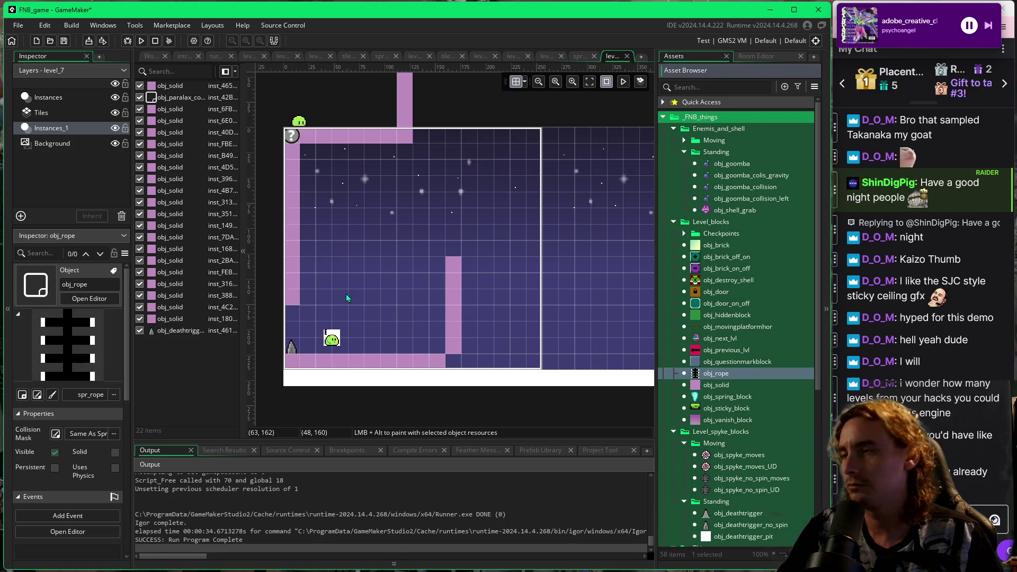
pyautogui.moveTo(390, 310); pyautogui.dragTo(395, 254)
pyautogui.click(439, 366)
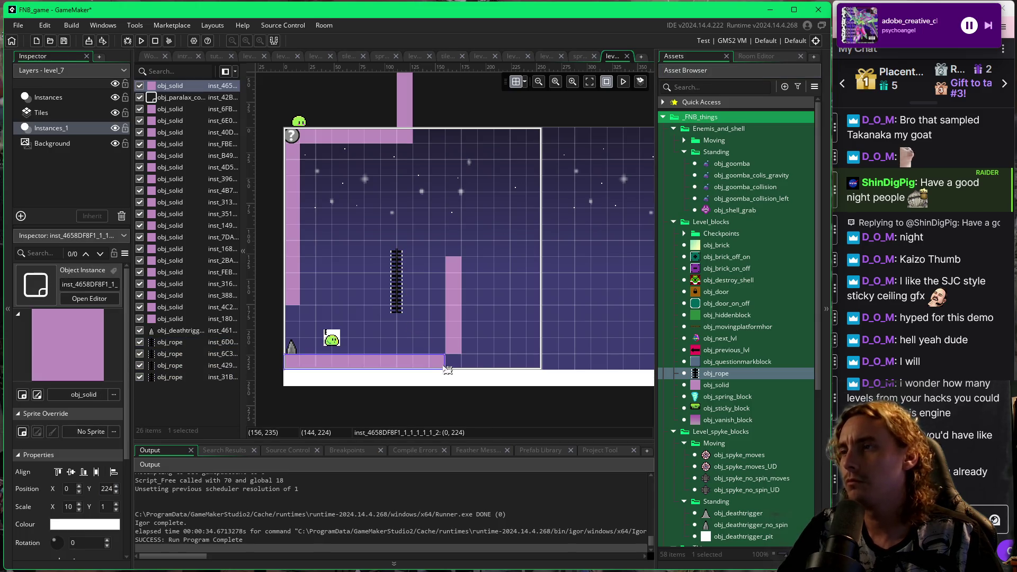
pyautogui.moveTo(446, 363); pyautogui.dragTo(374, 360)
pyautogui.click(379, 355)
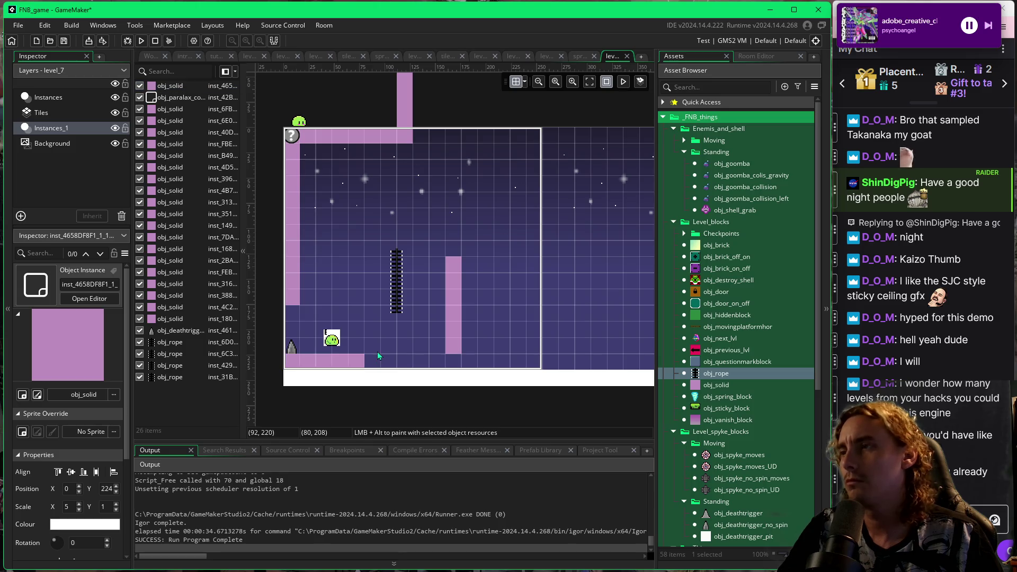
pyautogui.click(293, 349)
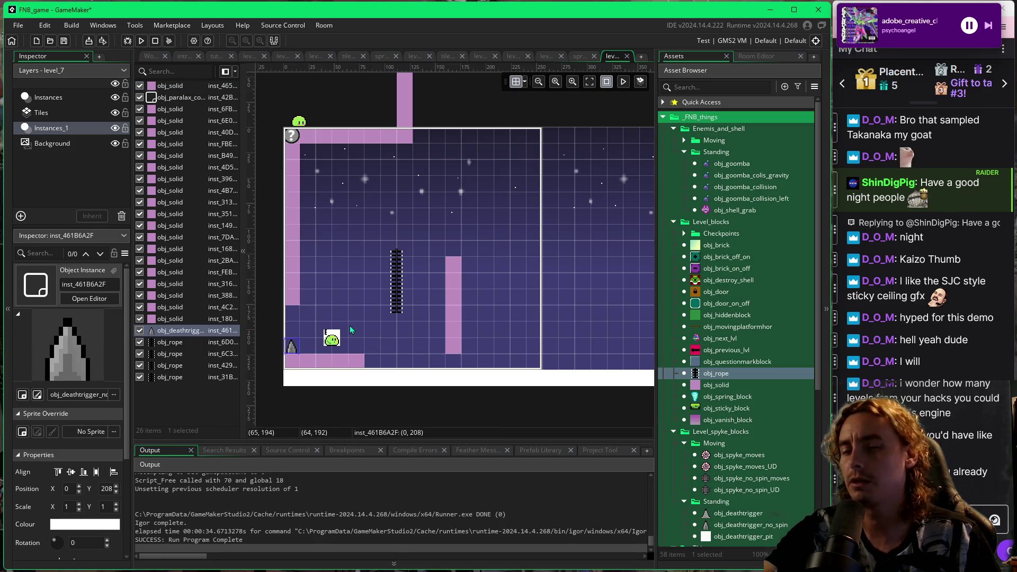
pyautogui.press('Delete')
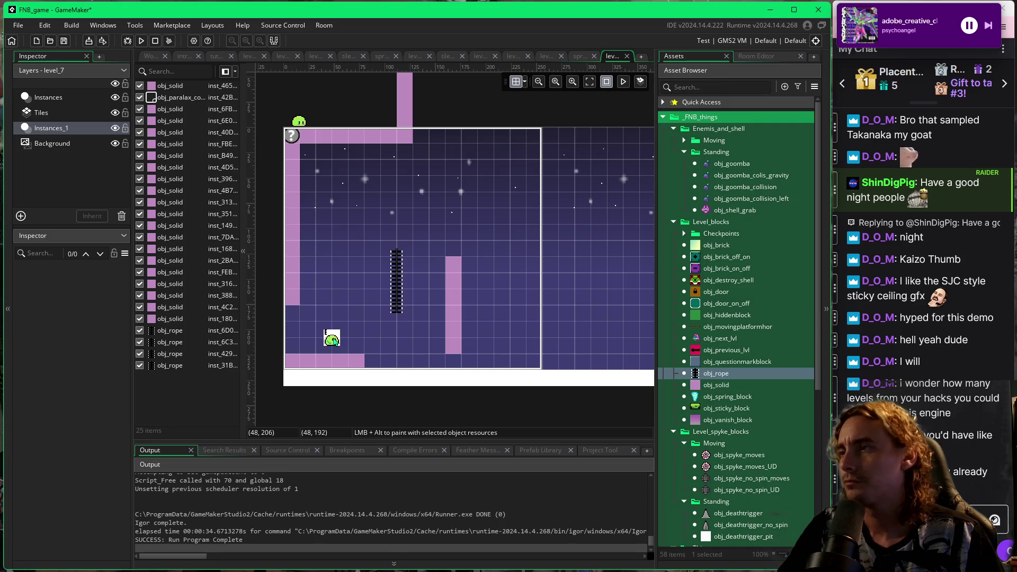
pyautogui.click(705, 480)
# Place an obj_spyke_no_spin_moves spike mine left of the rope column, at about 80, 144.
pyautogui.keyDown('alt'); pyautogui.click(354, 282); pyautogui.keyUp('alt')
pyautogui.moveTo(370, 282); pyautogui.dragTo(371, 282)
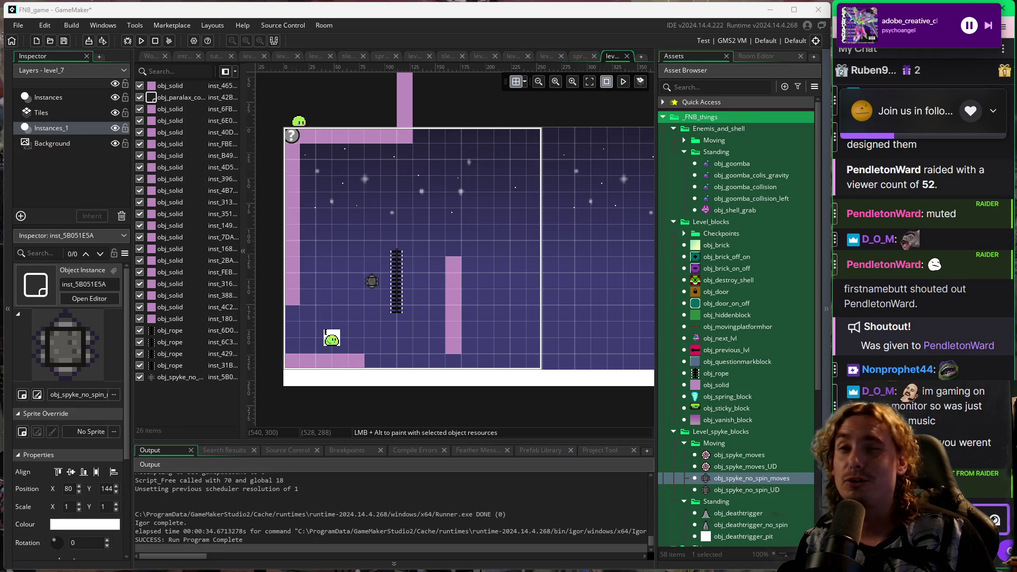
# Drag level_6 to the top of the Room Order list in the Asset Browser.
pyautogui.click(663, 102)
pyautogui.moveTo(721, 258); pyautogui.dragTo(720, 157)
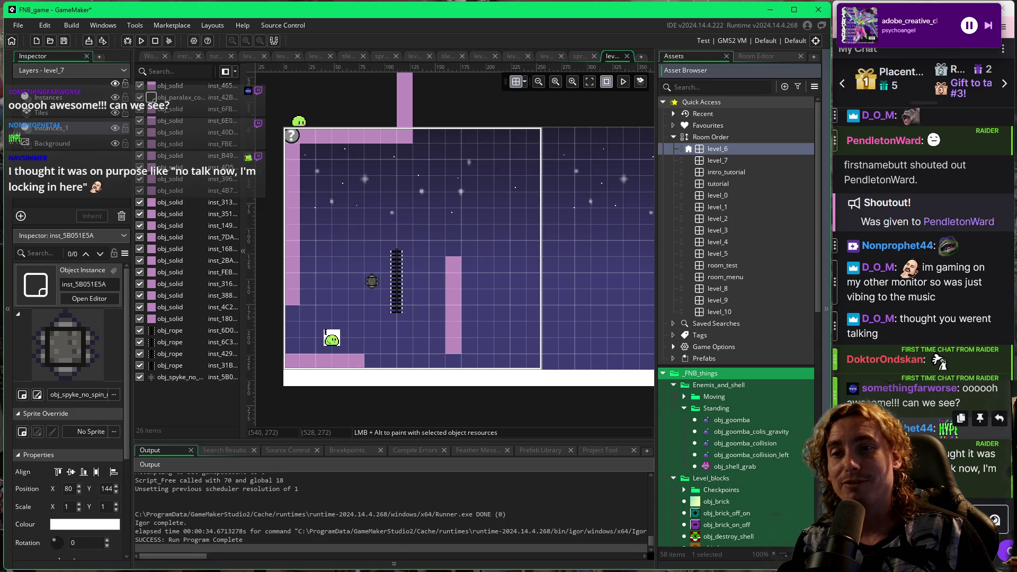
pyautogui.click(498, 266)
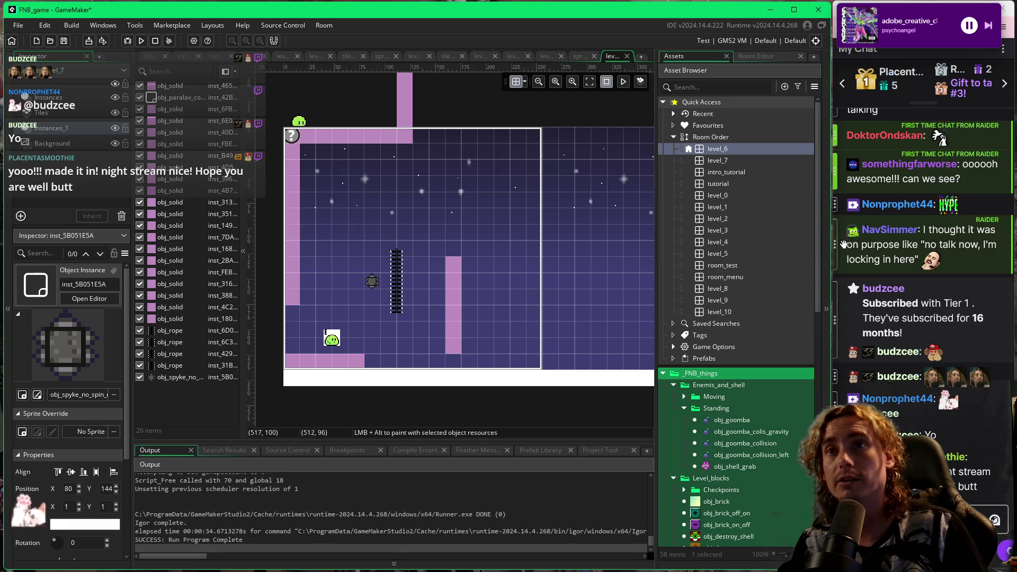
pyautogui.scroll(3, 882, 272)
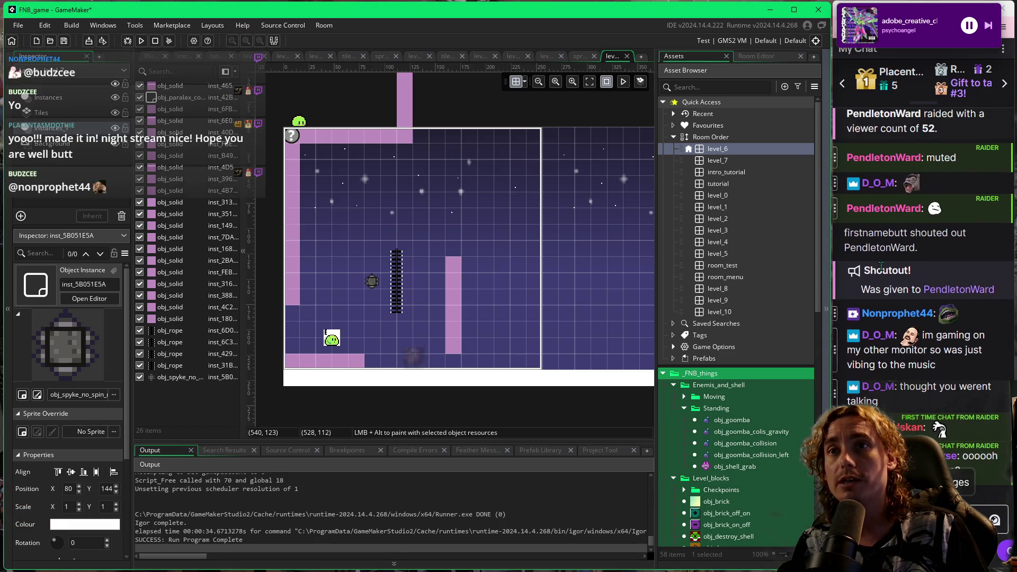
pyautogui.scroll(-3, 881, 268)
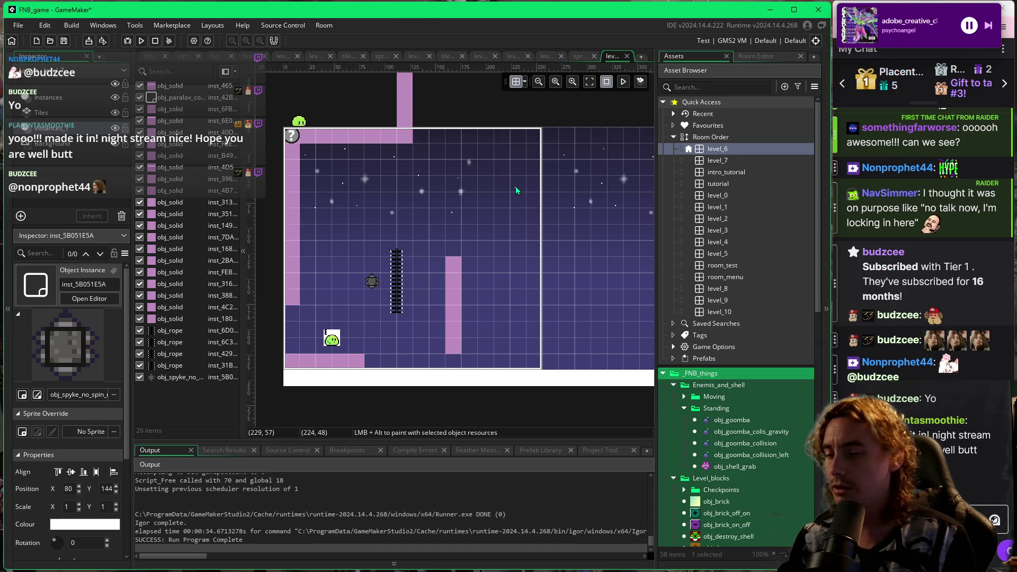
# Run the game and jump, flip gravity and climb the ladder through the auto-scrolling section.
pyautogui.press('F5')
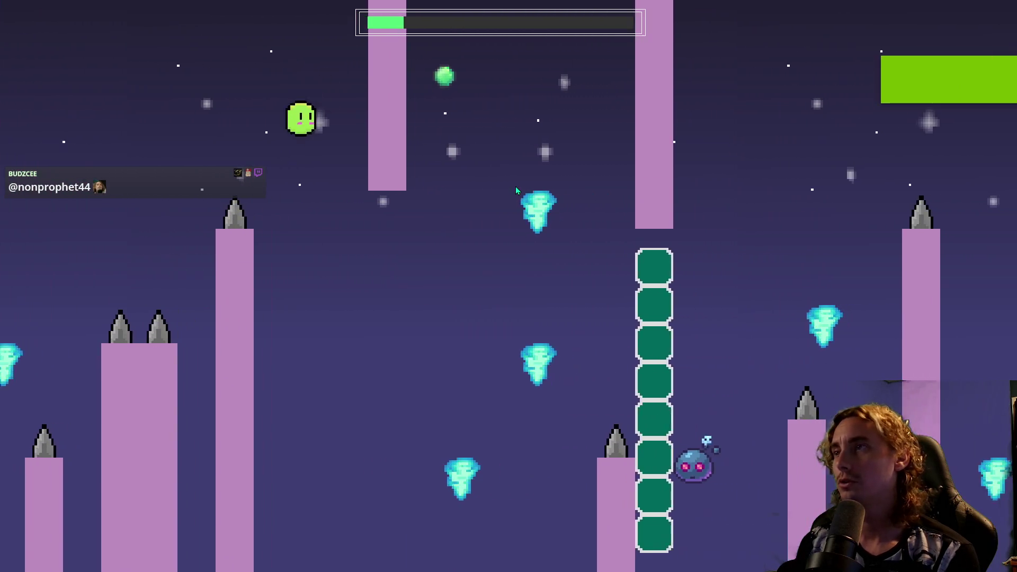
pyautogui.press('space')
pyautogui.press('space')
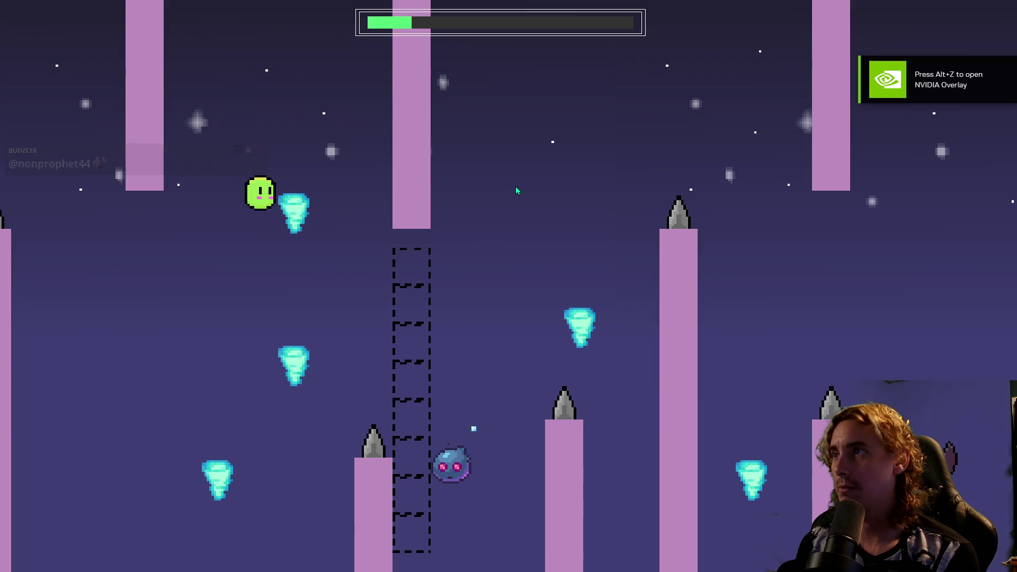
pyautogui.press('space')
pyautogui.press('space')
pyautogui.press('space')
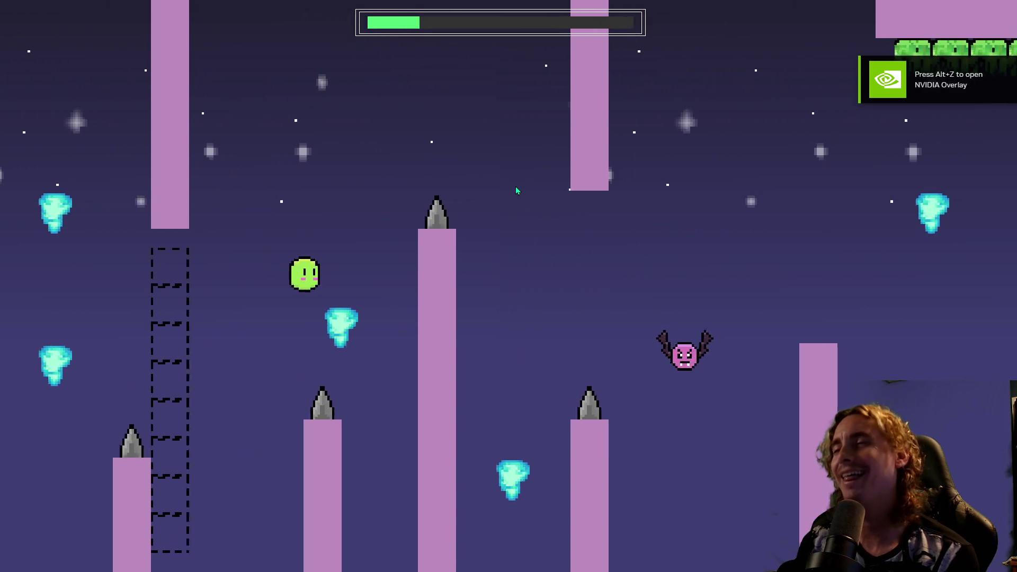
pyautogui.press('space')
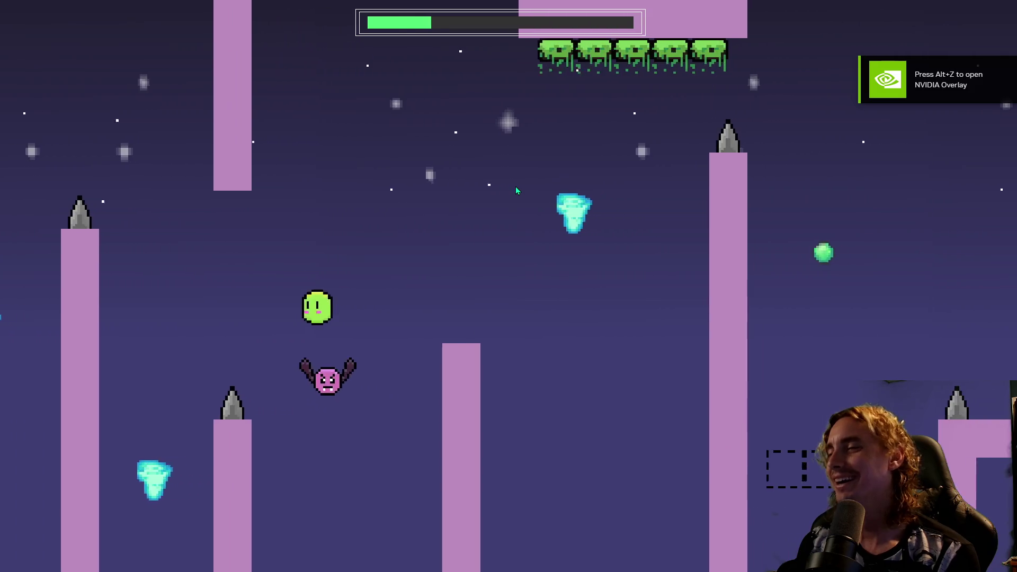
pyautogui.press('space')
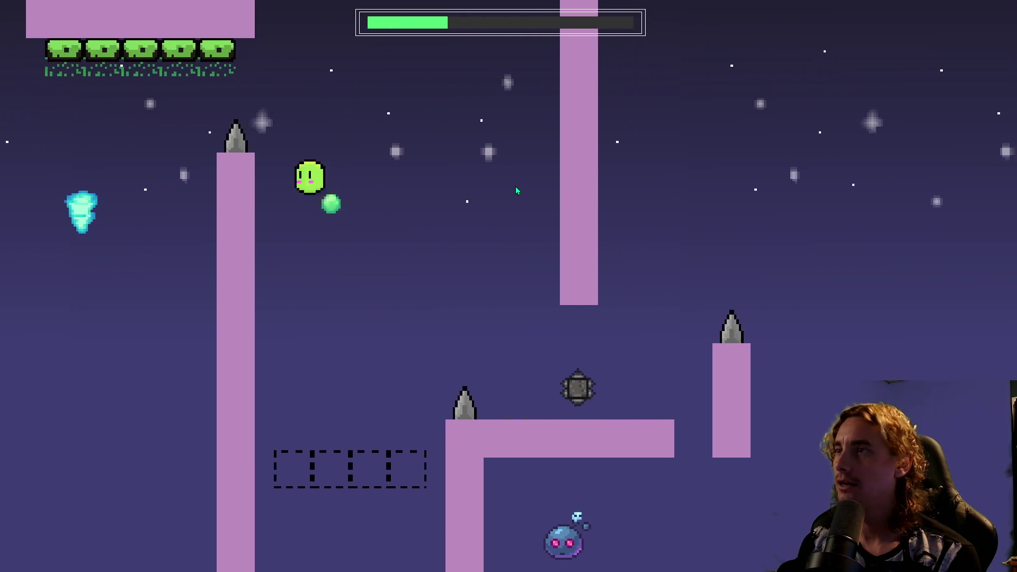
pyautogui.press('space')
pyautogui.press('space')
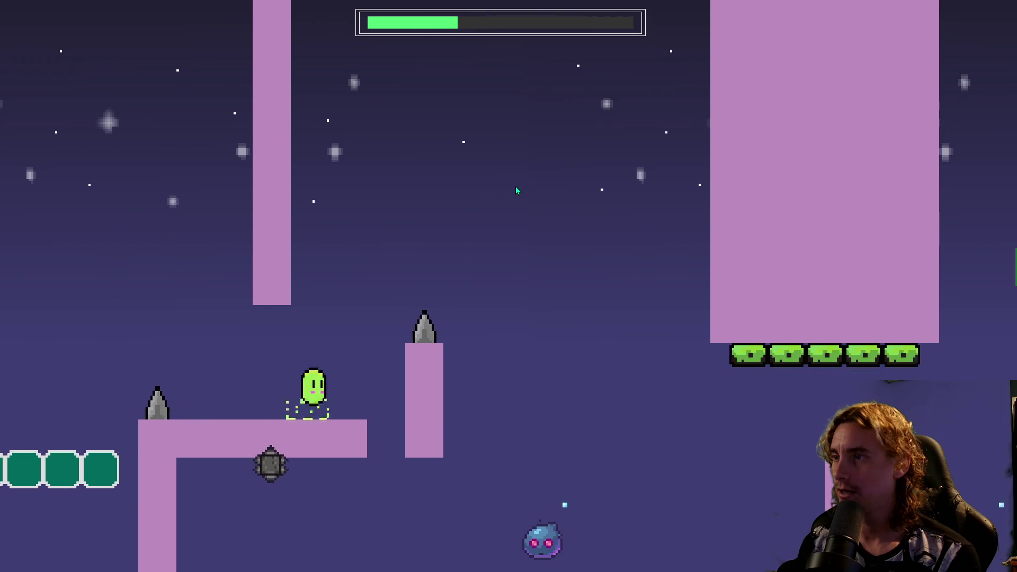
pyautogui.press('space')
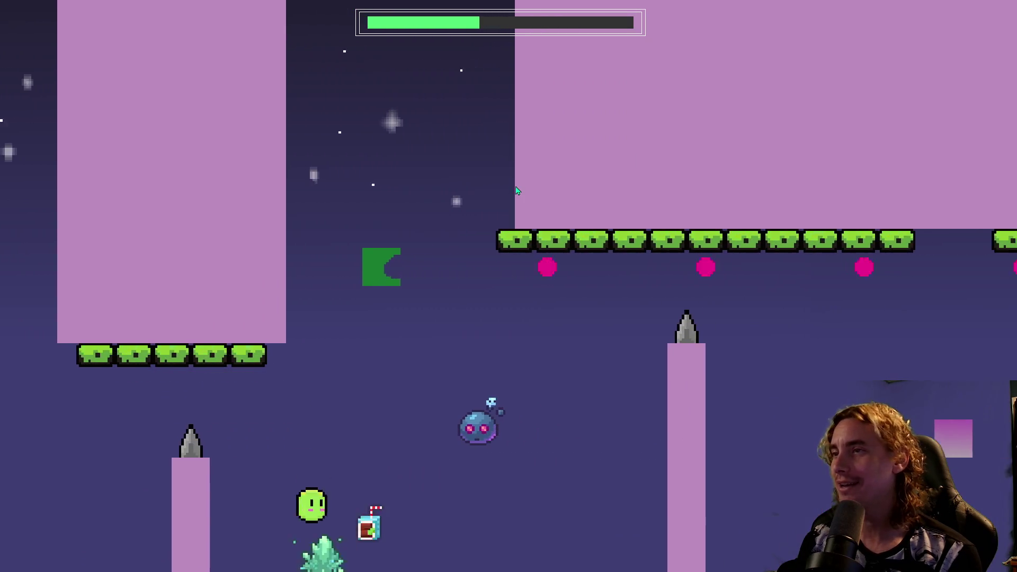
pyautogui.press('space')
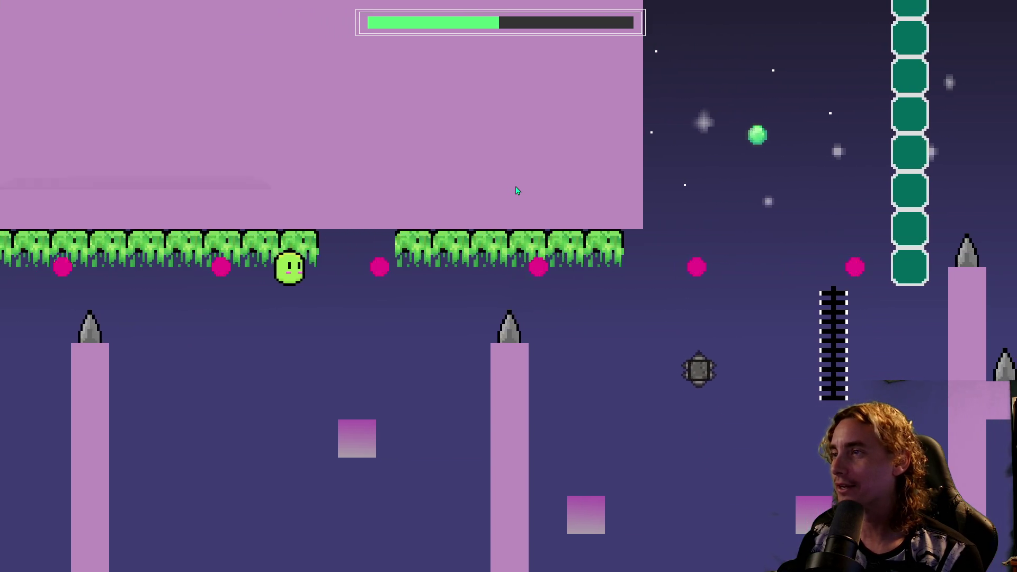
pyautogui.press('space')
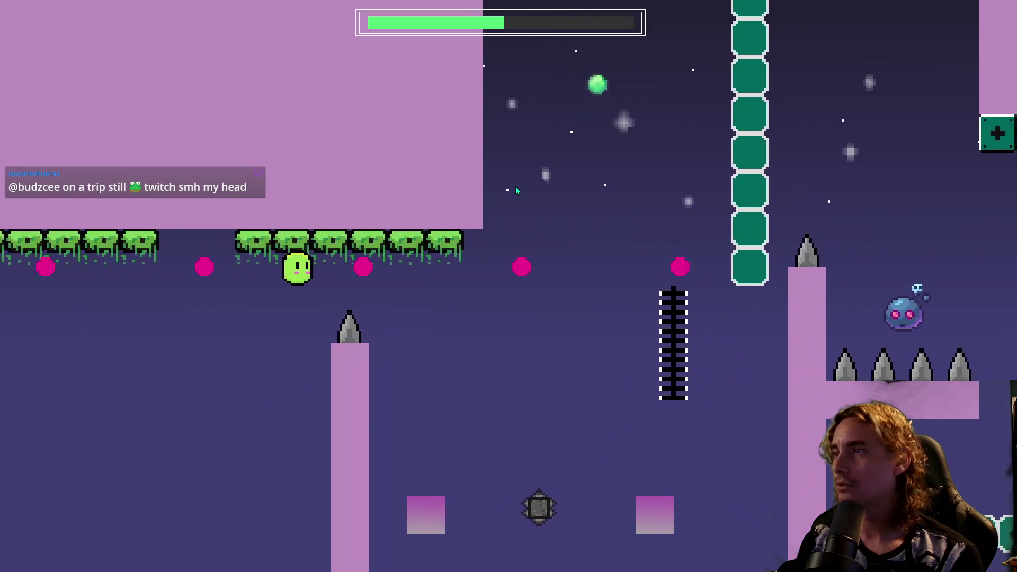
pyautogui.press('space')
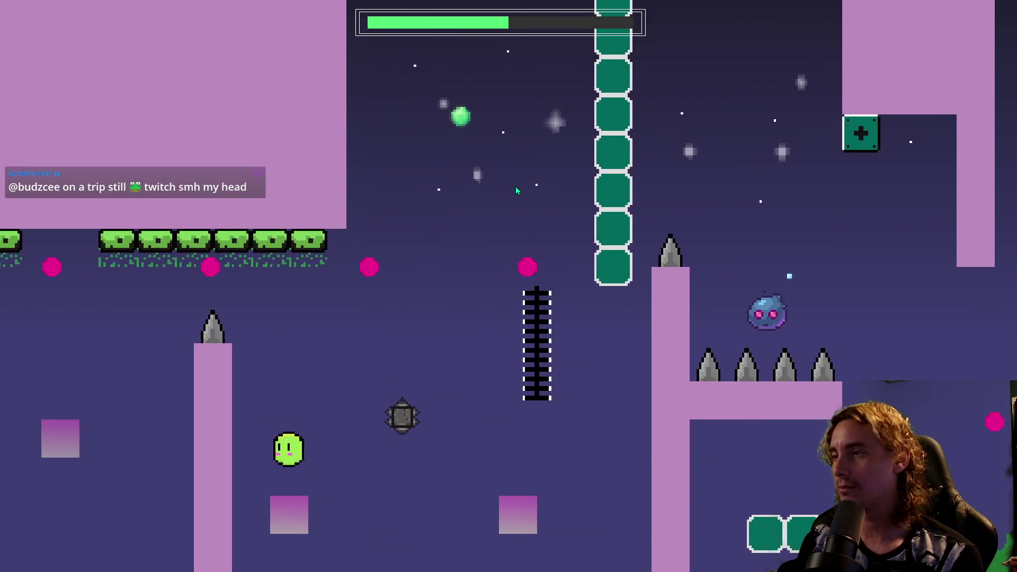
pyautogui.press('space')
pyautogui.press('space')
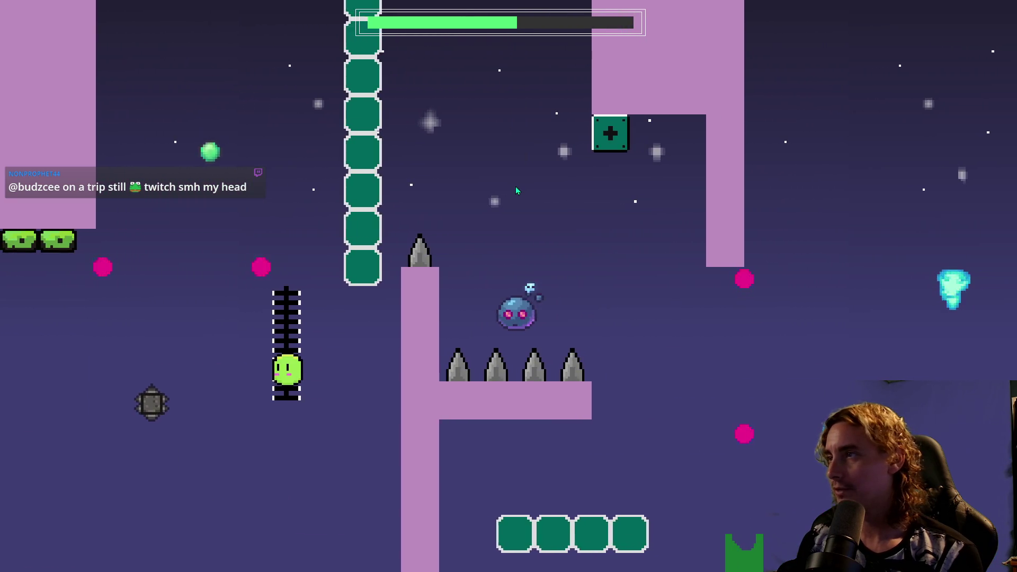
pyautogui.press('space')
pyautogui.press('space')
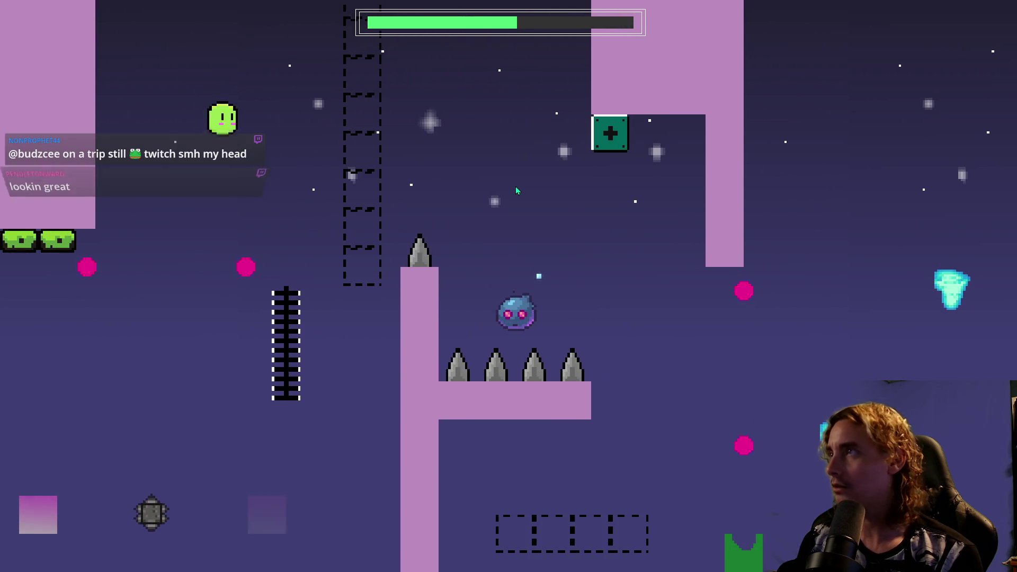
pyautogui.press('space')
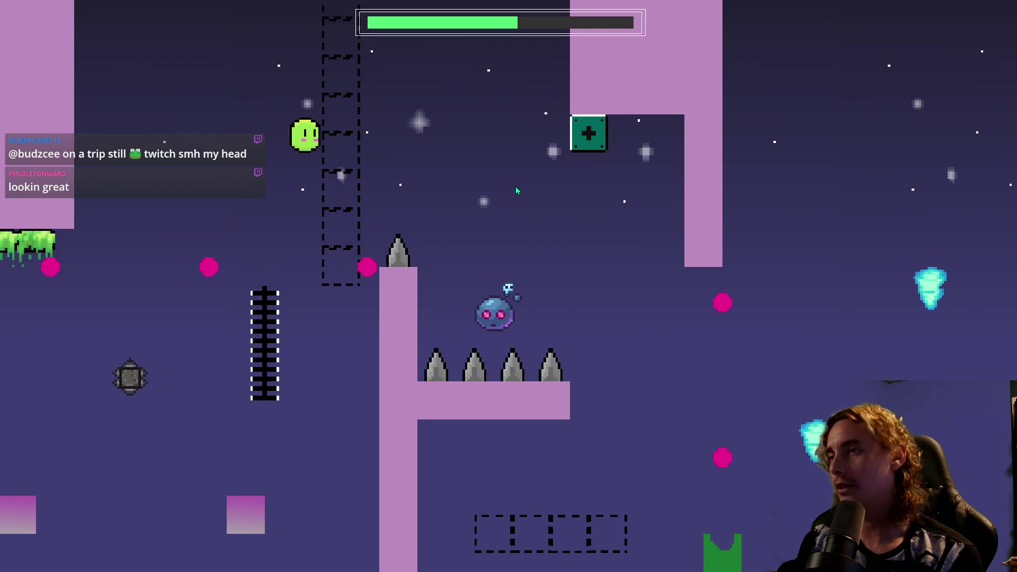
pyautogui.press('space')
pyautogui.press('space')
pyautogui.press('space')
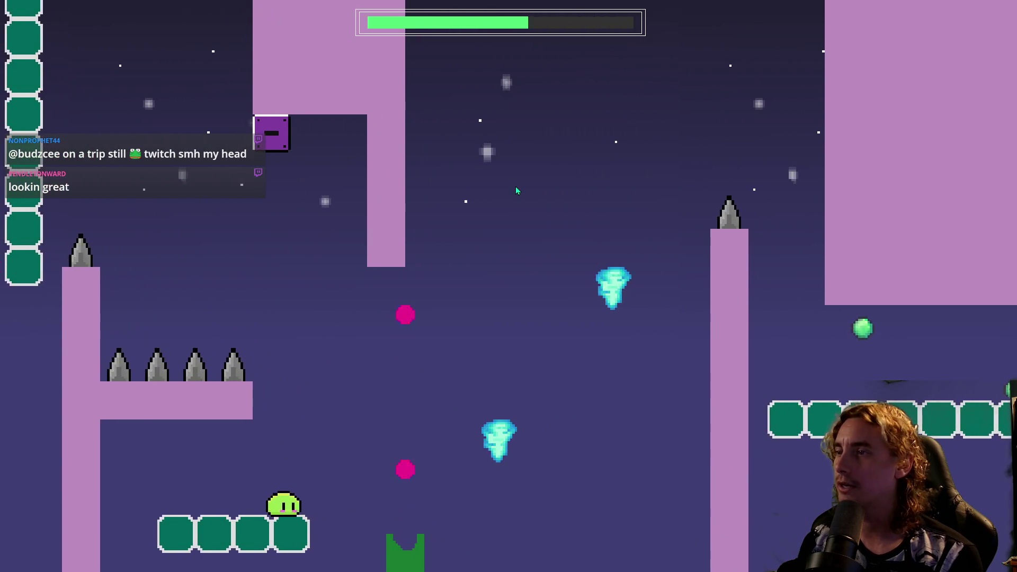
pyautogui.press('space')
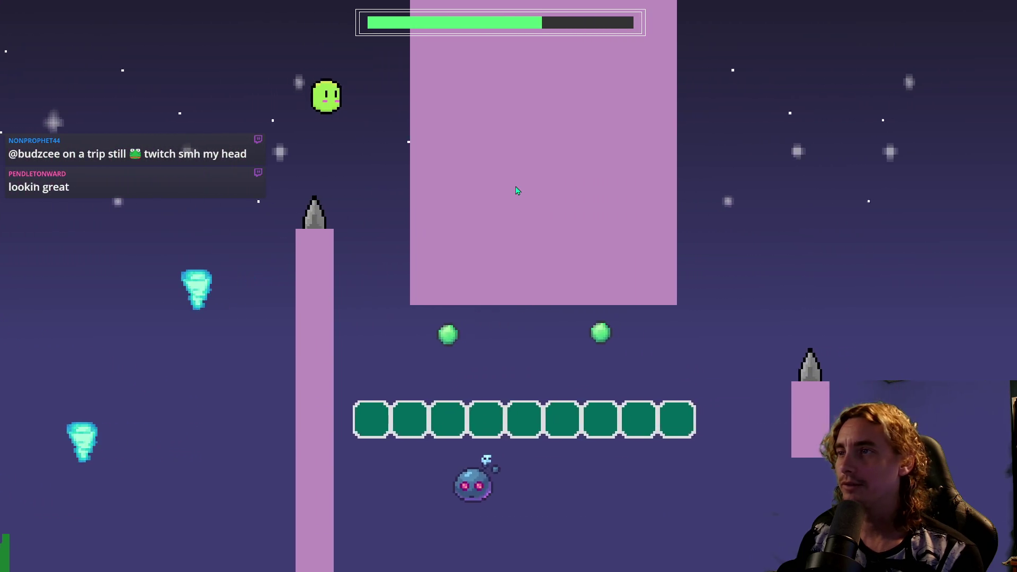
pyautogui.press('space')
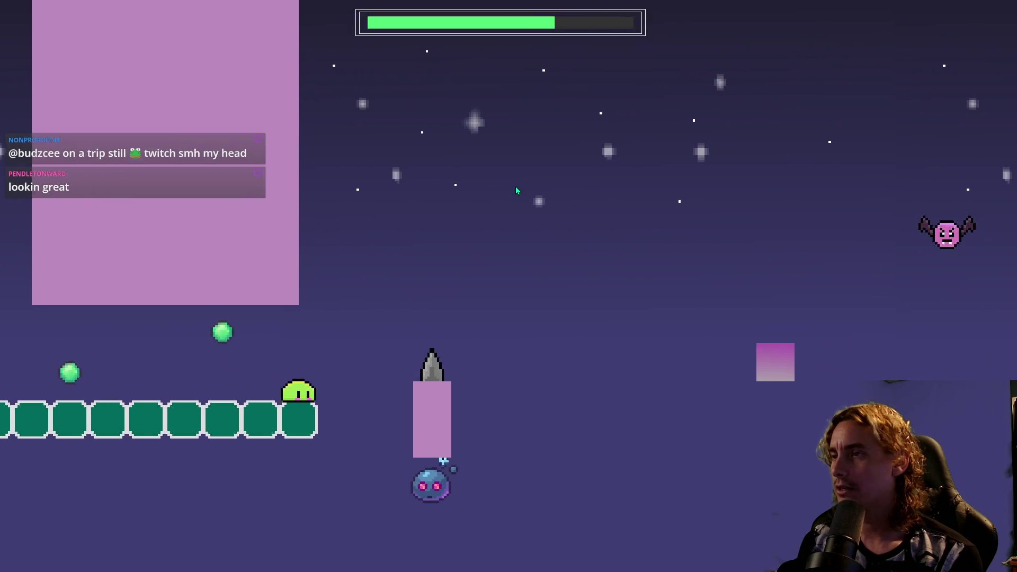
pyautogui.press('space')
pyautogui.press('space')
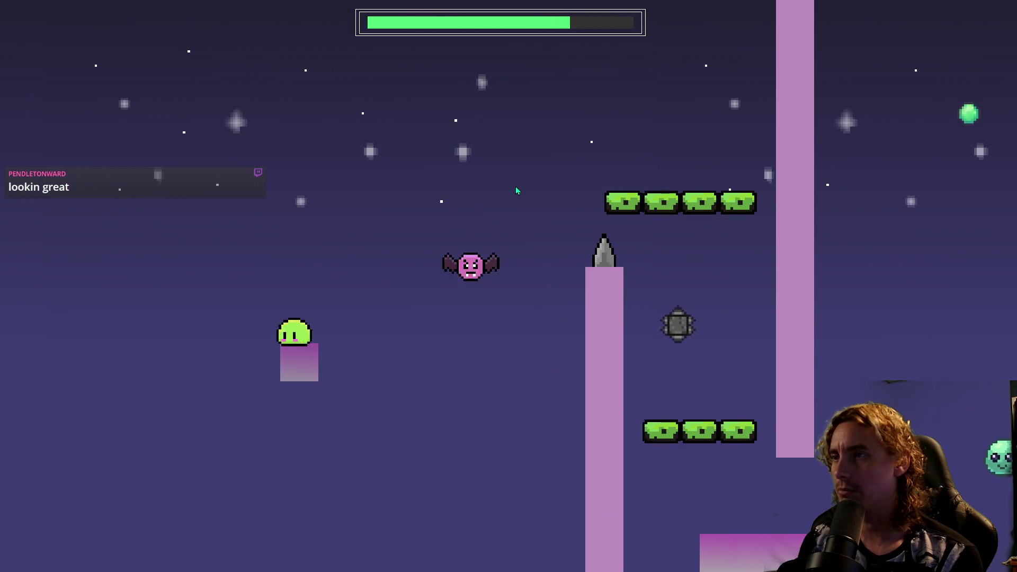
pyautogui.press('space')
pyautogui.press('space')
pyautogui.press('space')
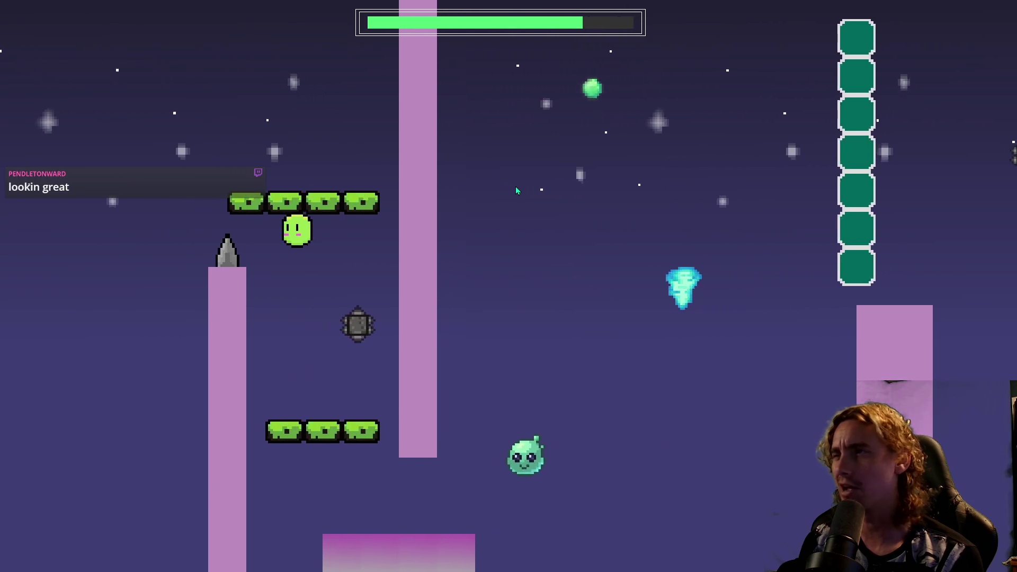
# Move right, jumping over the gap, pillar and pink vanishing block to finish the level.
pyautogui.press('Right')
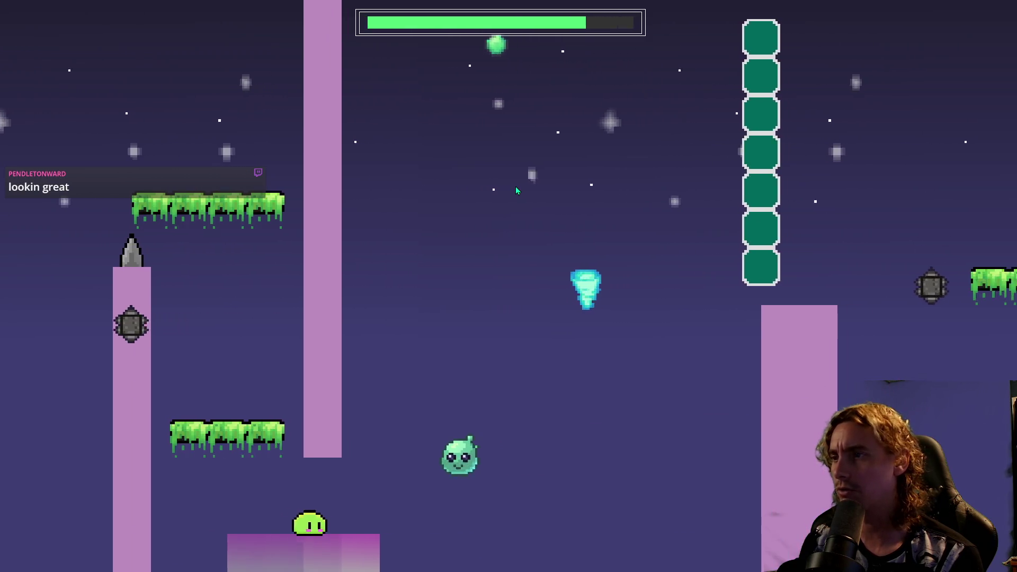
pyautogui.press('Right')
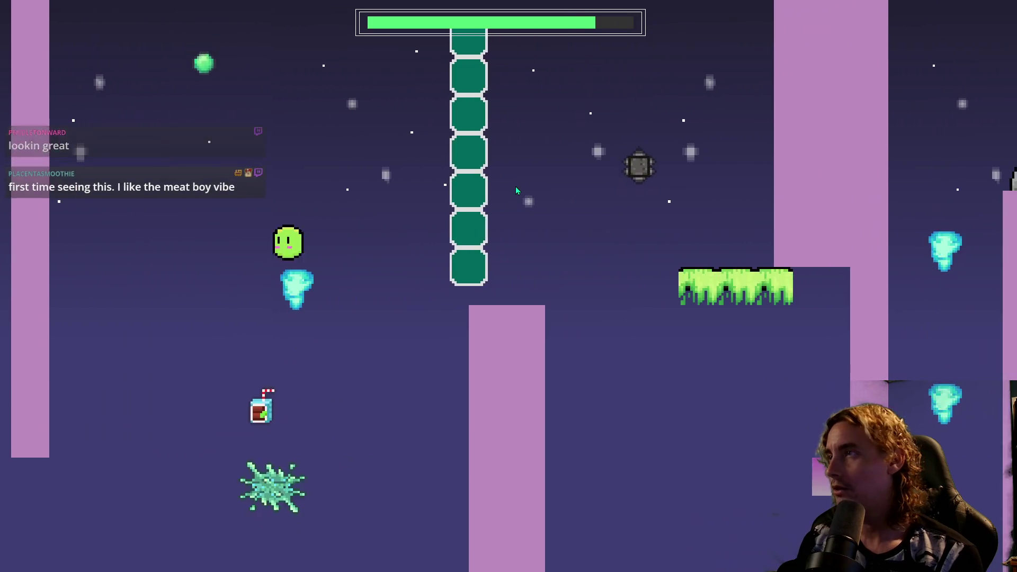
pyautogui.press('Right')
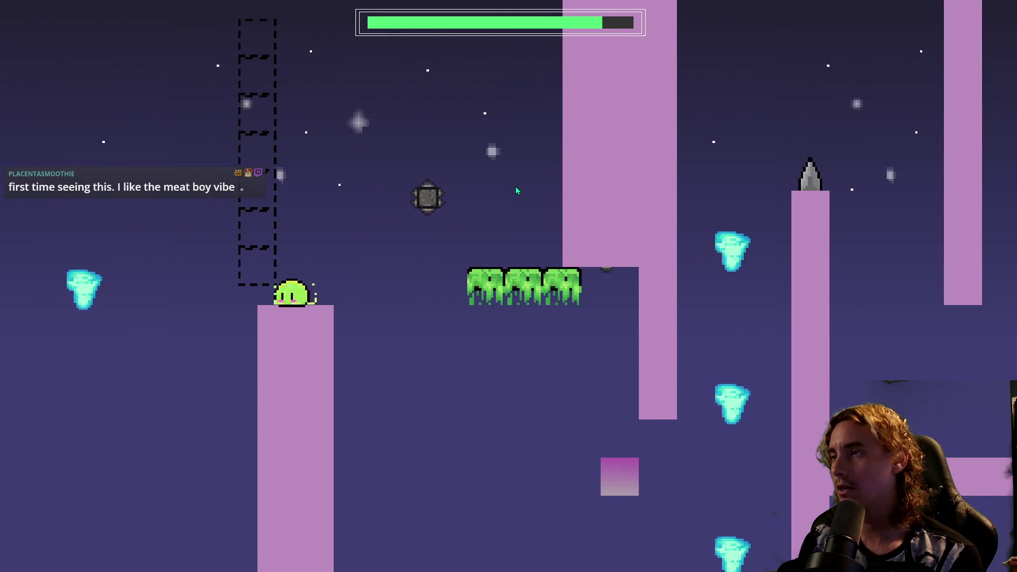
pyautogui.press('space')
pyautogui.press('Right')
pyautogui.press('space')
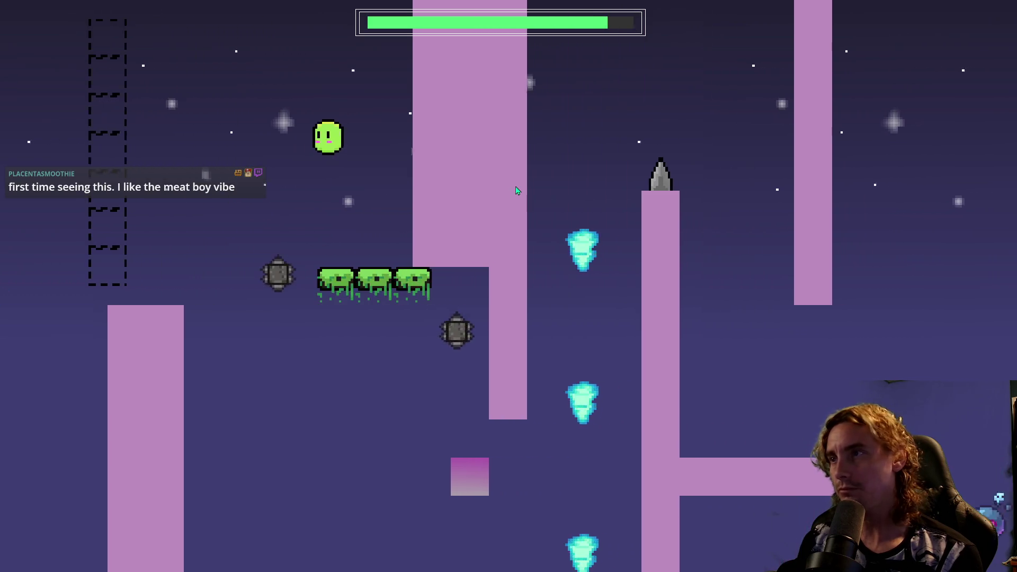
pyautogui.press('Right')
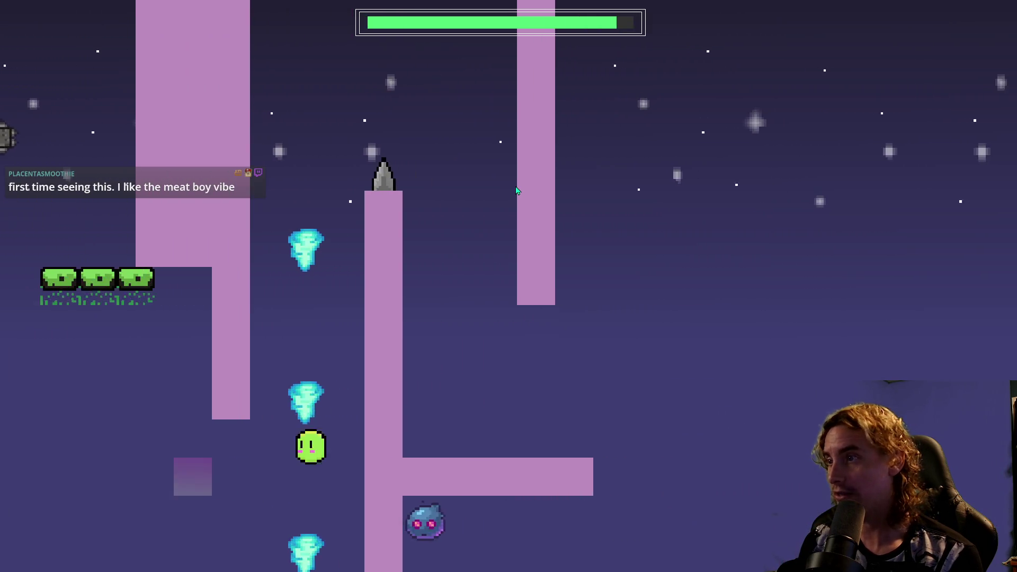
pyautogui.press('space')
pyautogui.press('Right')
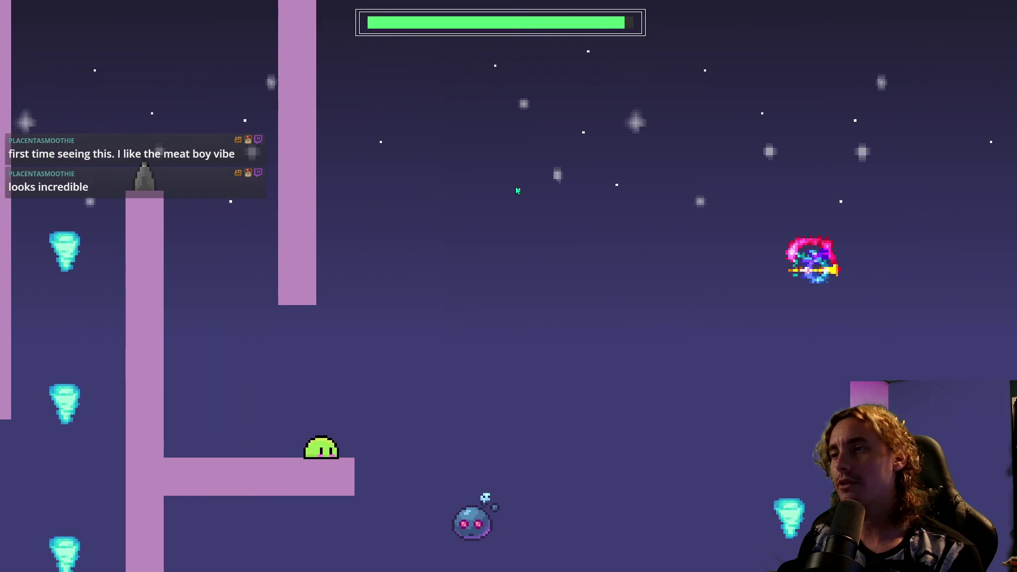
pyautogui.press('space')
pyautogui.press('space')
pyautogui.press('space')
pyautogui.press('Right')
pyautogui.press('space')
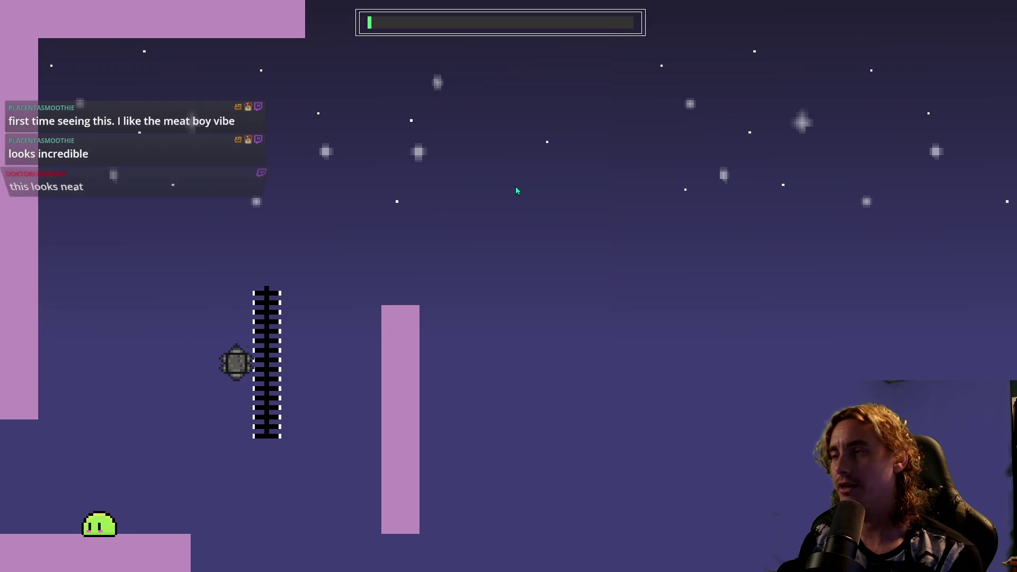
pyautogui.press('Right')
# In the next room, climb the ladder and jump off its top several times.
pyautogui.press('space')
pyautogui.press('Up')
pyautogui.press('space')
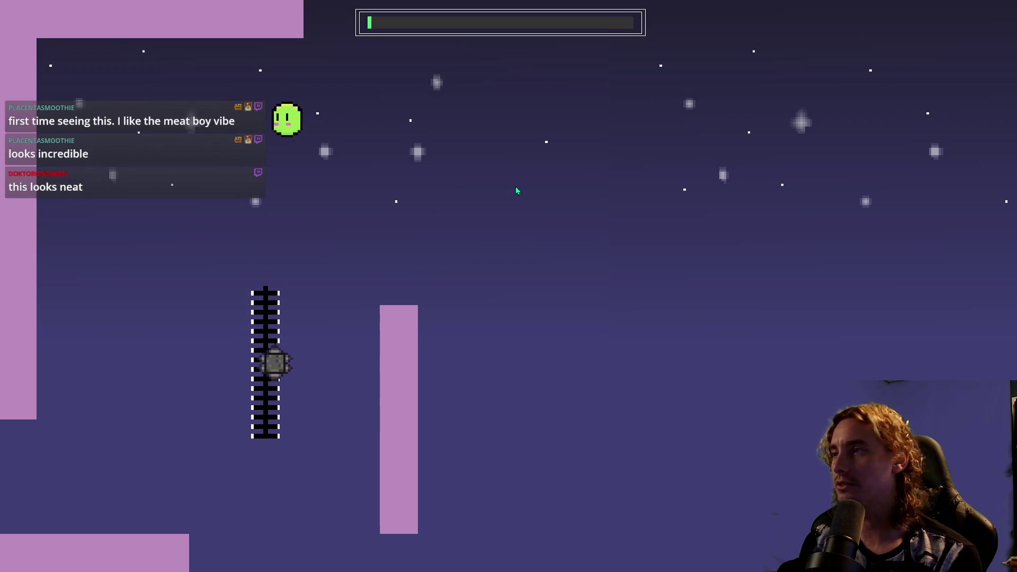
pyautogui.press('Left')
pyautogui.press('Right')
pyautogui.press('Right')
pyautogui.press('Up')
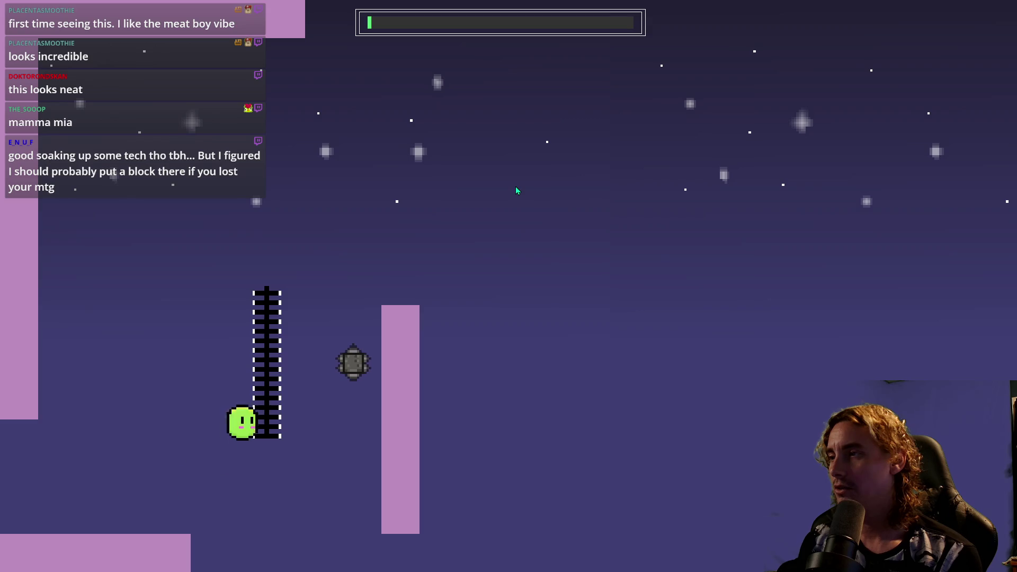
pyautogui.press('space')
pyautogui.press('Left')
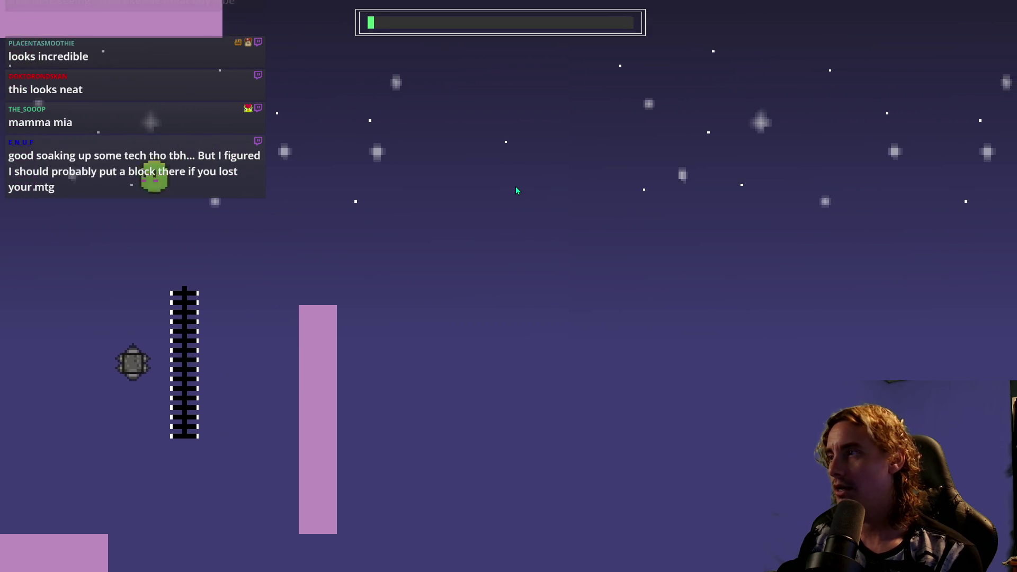
pyautogui.press('Right')
pyautogui.press('Up')
pyautogui.press('space')
pyautogui.press('Left')
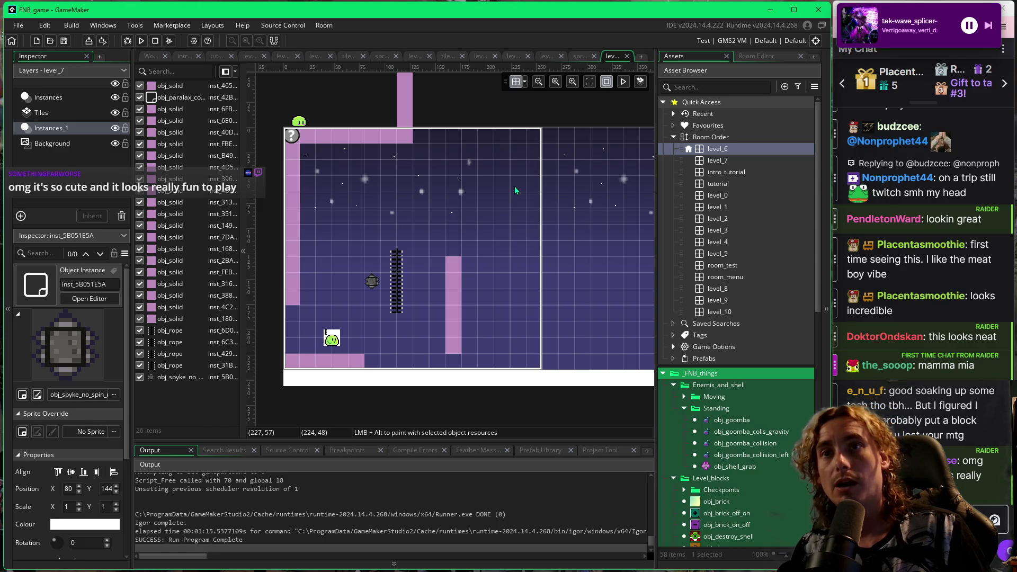
# Drag level_7 above level_6 so it heads the Room Order list.
pyautogui.scroll(2, 981, 254)
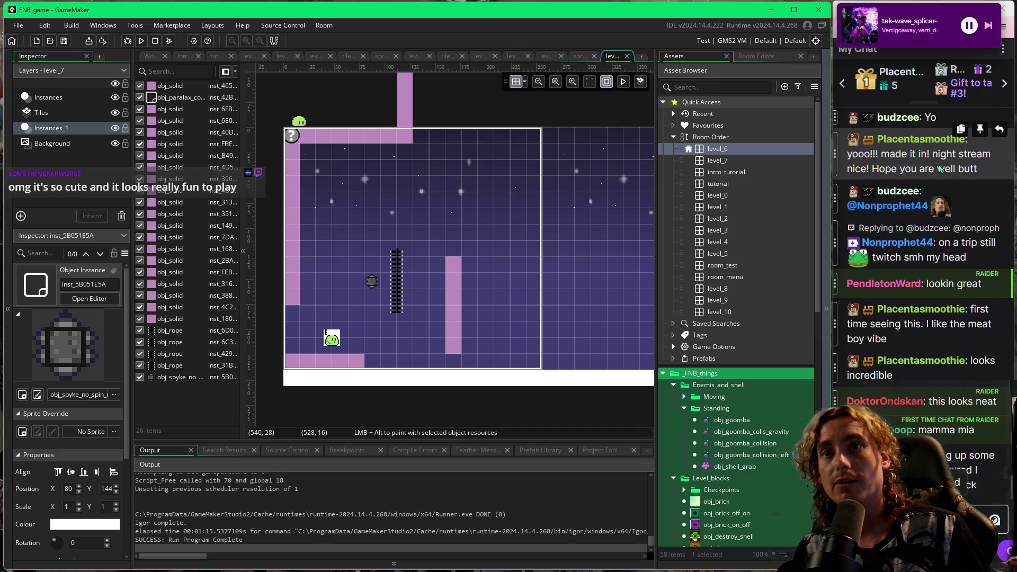
pyautogui.scroll(-1, 981, 254)
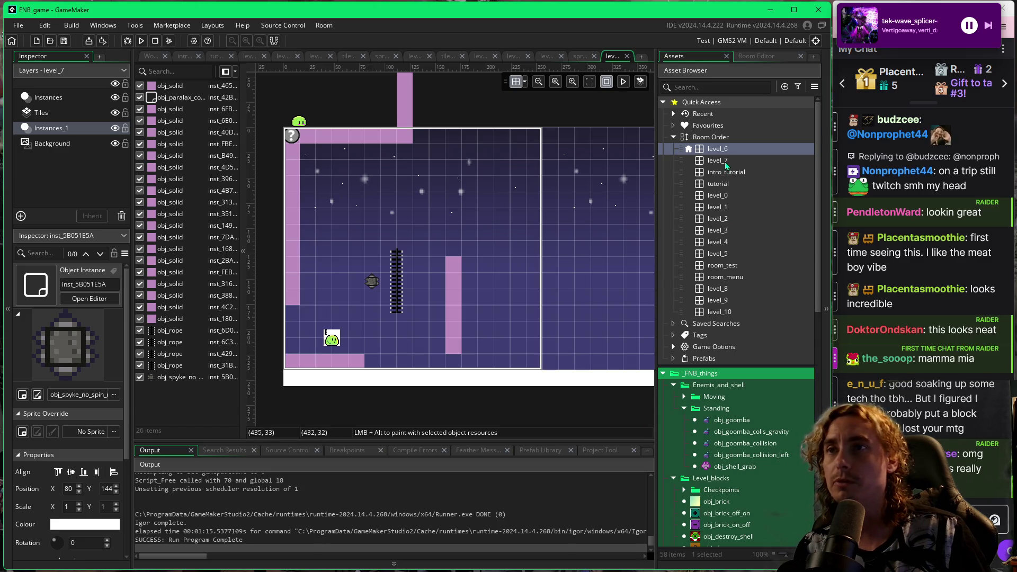
pyautogui.moveTo(727, 166); pyautogui.dragTo(738, 261)
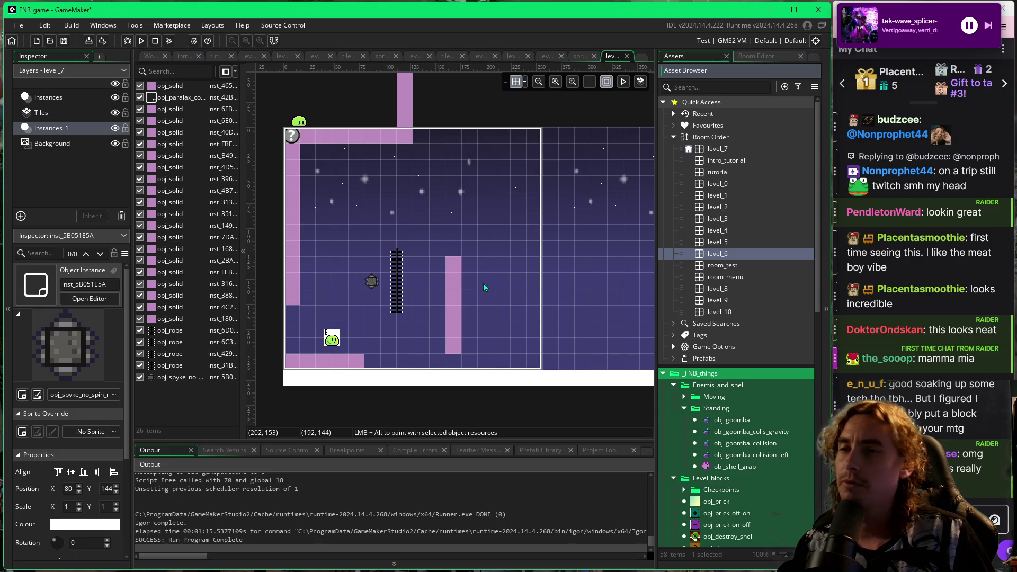
pyautogui.scroll(-10, 782, 444)
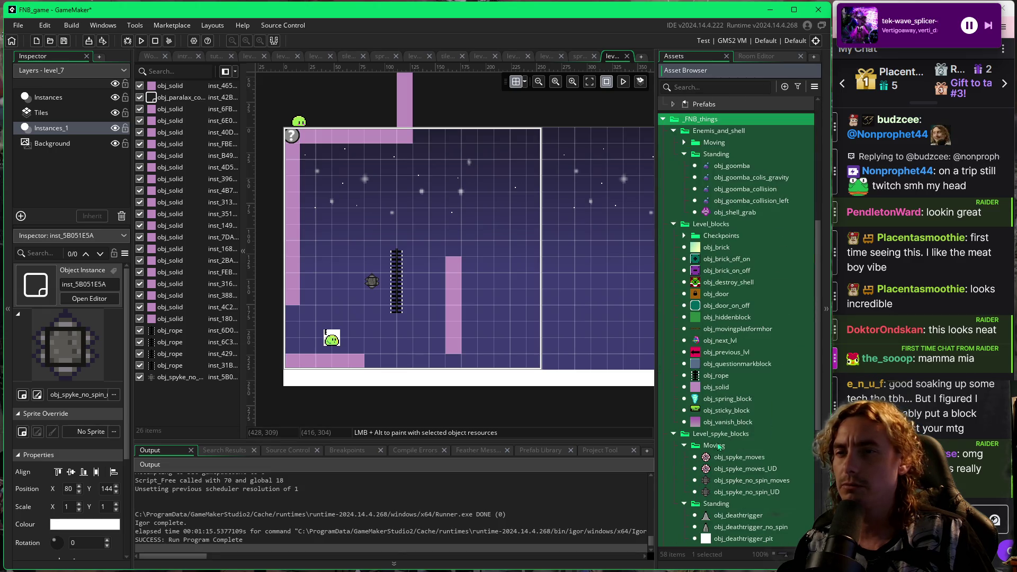
# Duplicate obj_spyke_no_spin_moves as obj_spyke_no_spin_moves_1, then slide the editor window off to the right.
pyautogui.scroll(-2, 715, 477)
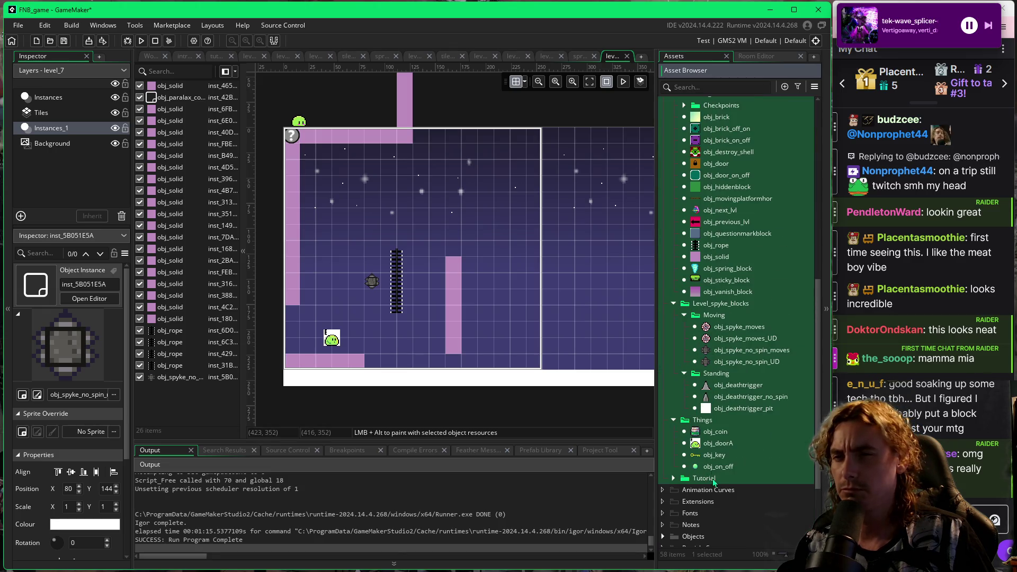
pyautogui.click(707, 362)
pyautogui.rightClick(707, 362)
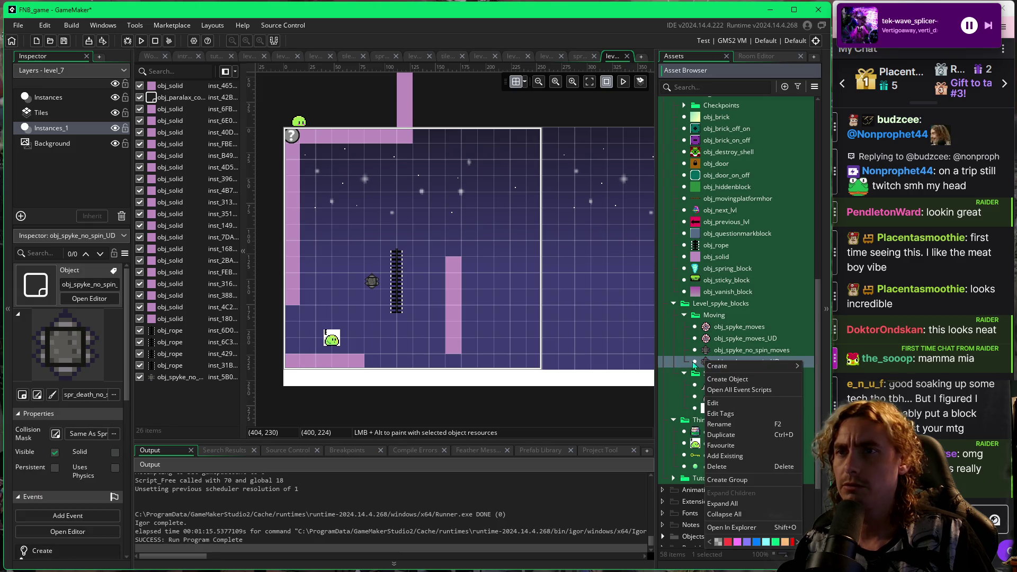
pyautogui.click(706, 350)
pyautogui.rightClick(708, 352)
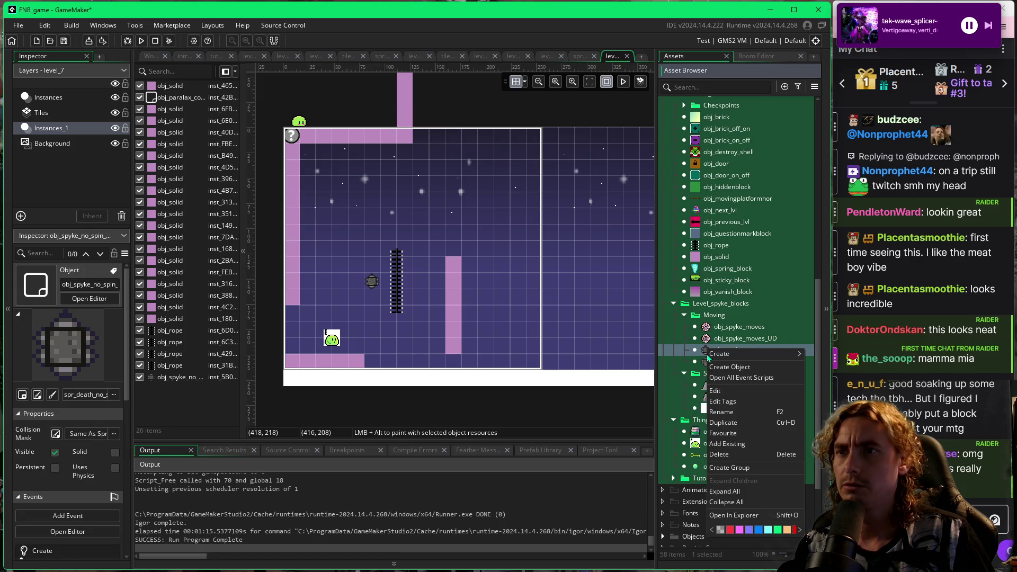
pyautogui.click(721, 419)
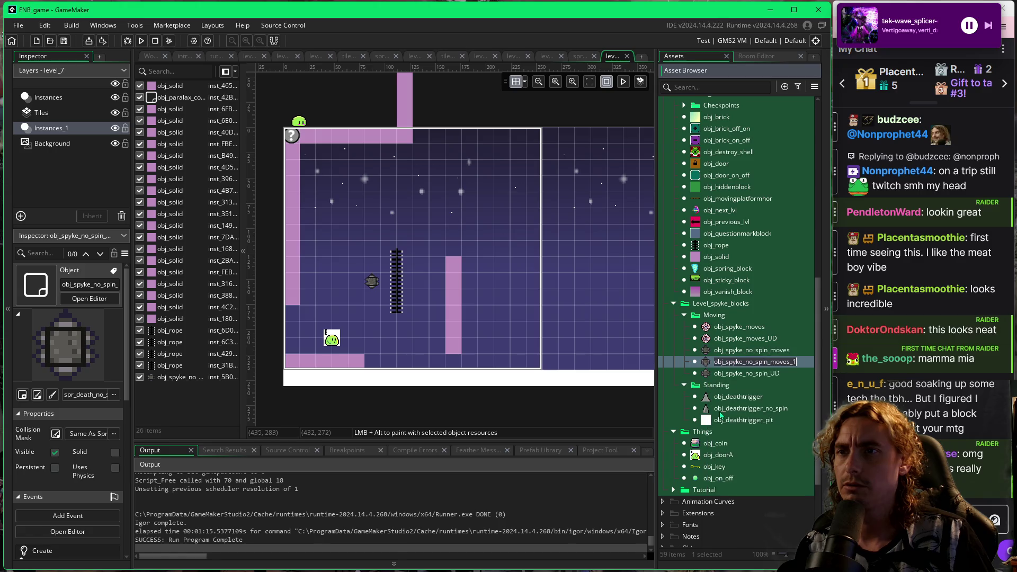
pyautogui.click(774, 387)
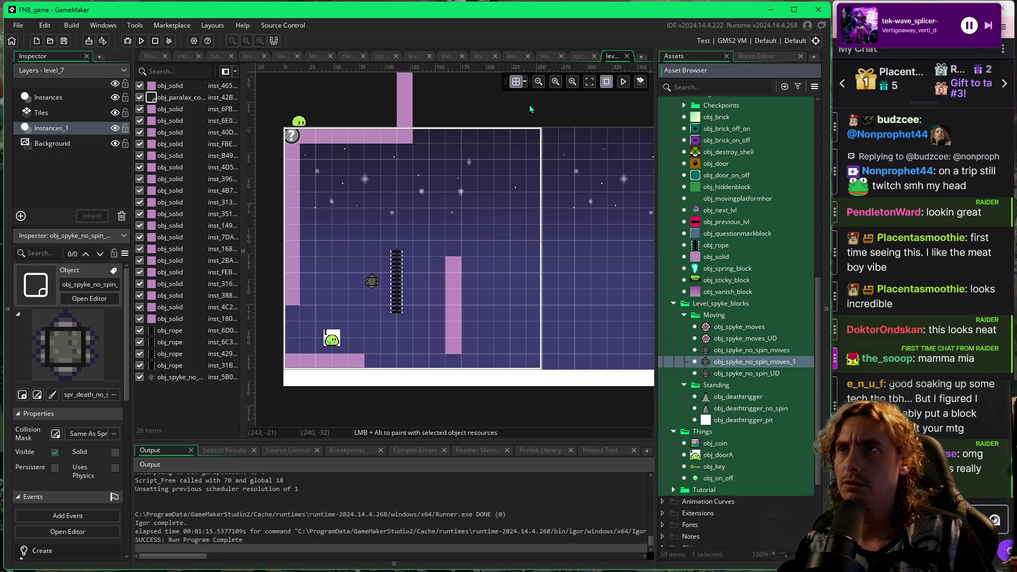
pyautogui.moveTo(588, 25); pyautogui.dragTo(1014, 13)
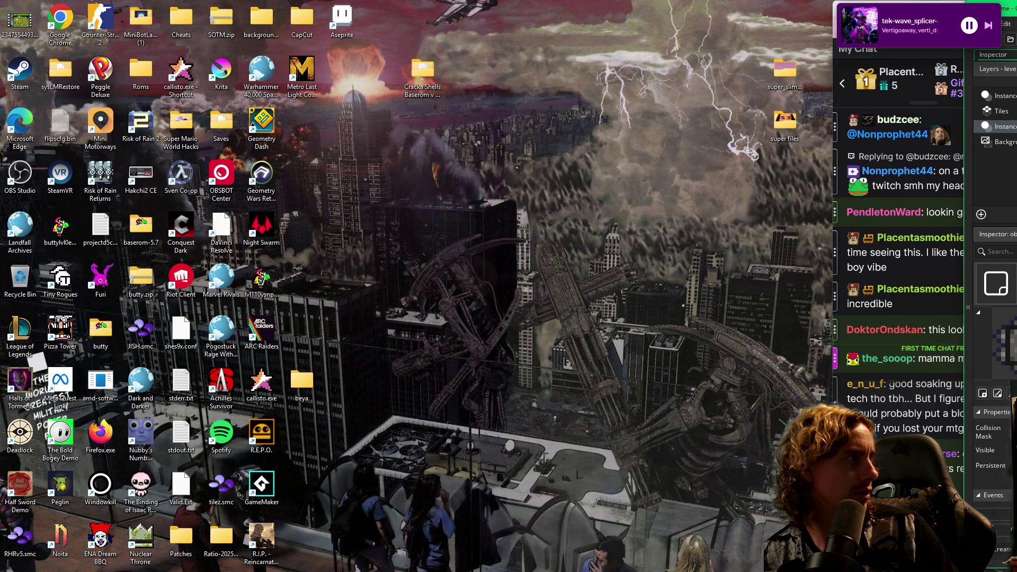
# Restore the editor window, close the duplicated object's editor, and show level_7 with the Assets list.
pyautogui.moveTo(1010, 10)
pyautogui.mouseDown()
pyautogui.moveTo(1016, 53)
pyautogui.moveTo(658, 38)
pyautogui.moveTo(558, 21)
pyautogui.moveTo(572, 12)
pyautogui.mouseUp()
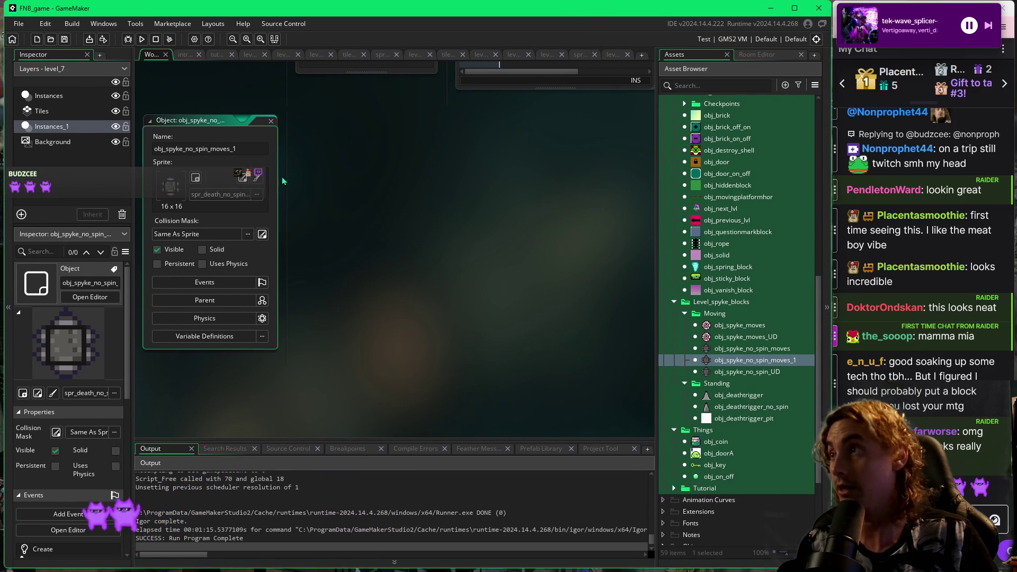
pyautogui.click(271, 121)
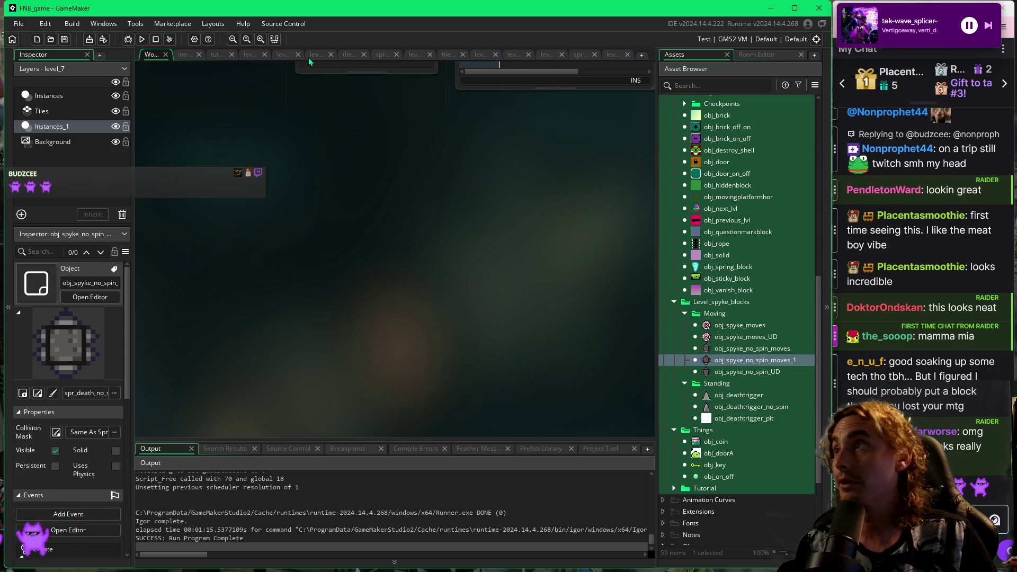
pyautogui.click(618, 58)
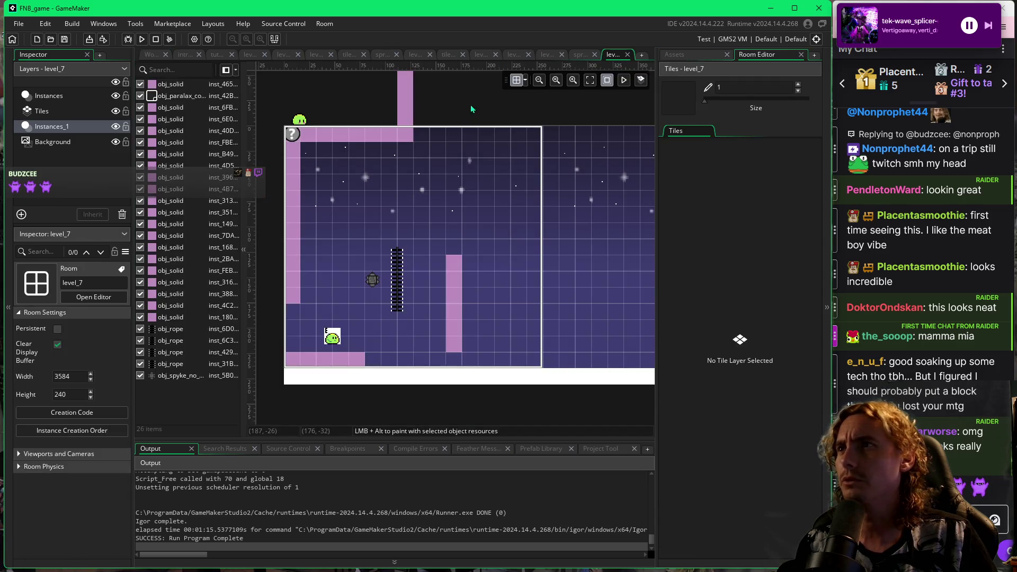
pyautogui.click(689, 54)
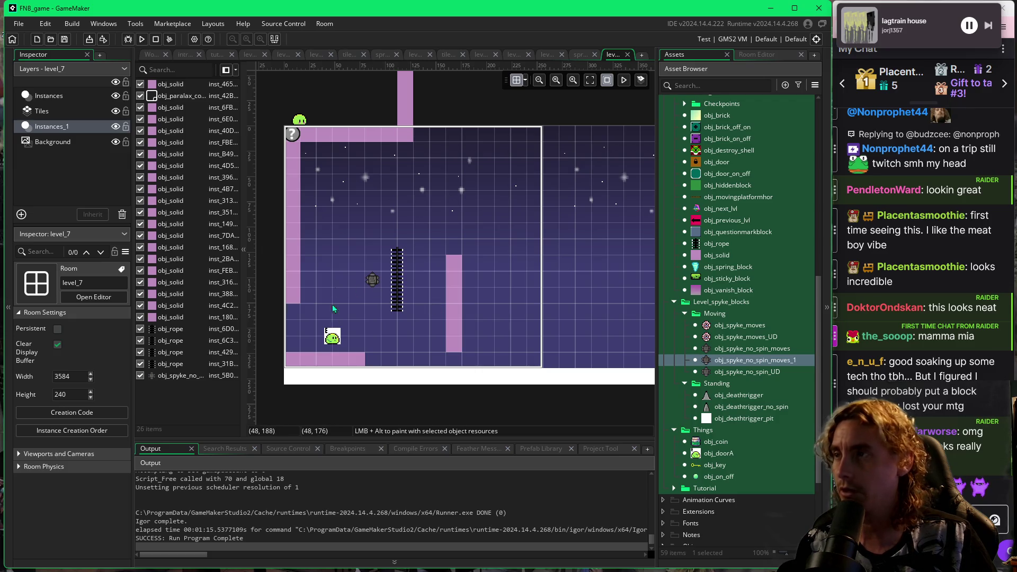
# Stretch the short pink obj_solid pillar down one grid cell to the floor.
pyautogui.click(457, 350)
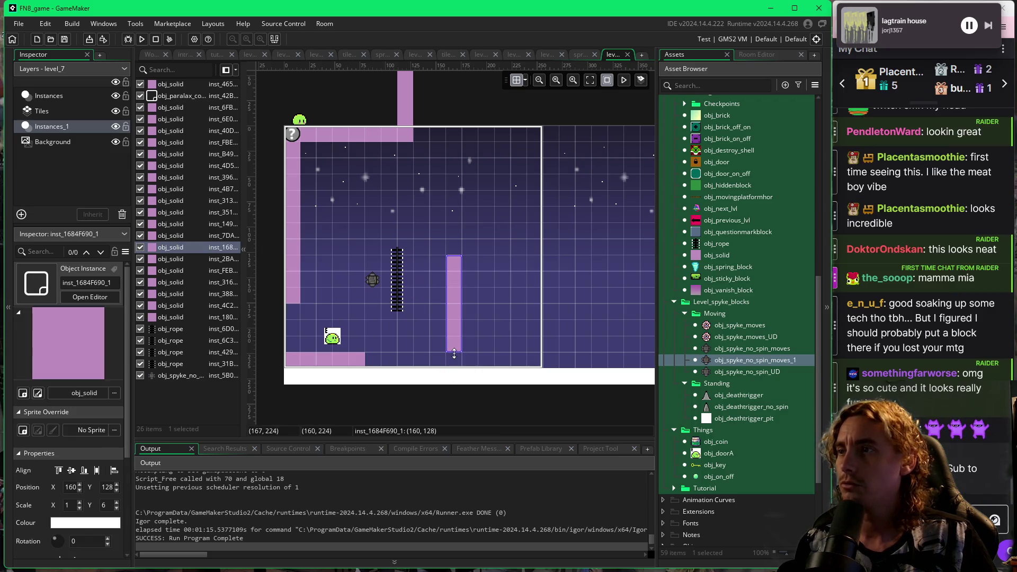
pyautogui.moveTo(452, 361); pyautogui.dragTo(453, 377)
pyautogui.click(510, 326)
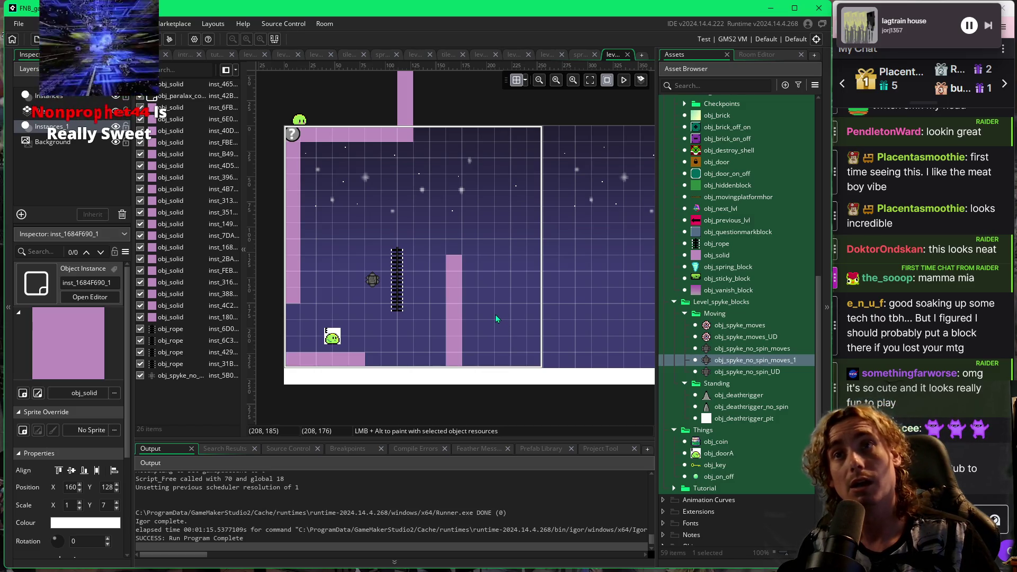
pyautogui.moveTo(517, 269); pyautogui.dragTo(500, 269)
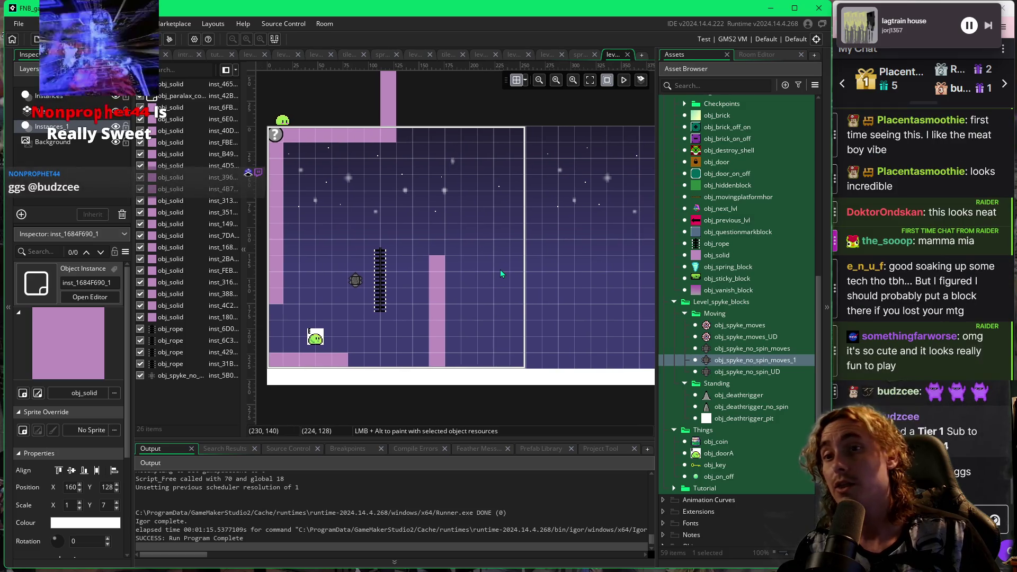
pyautogui.scroll(10, 684, 201)
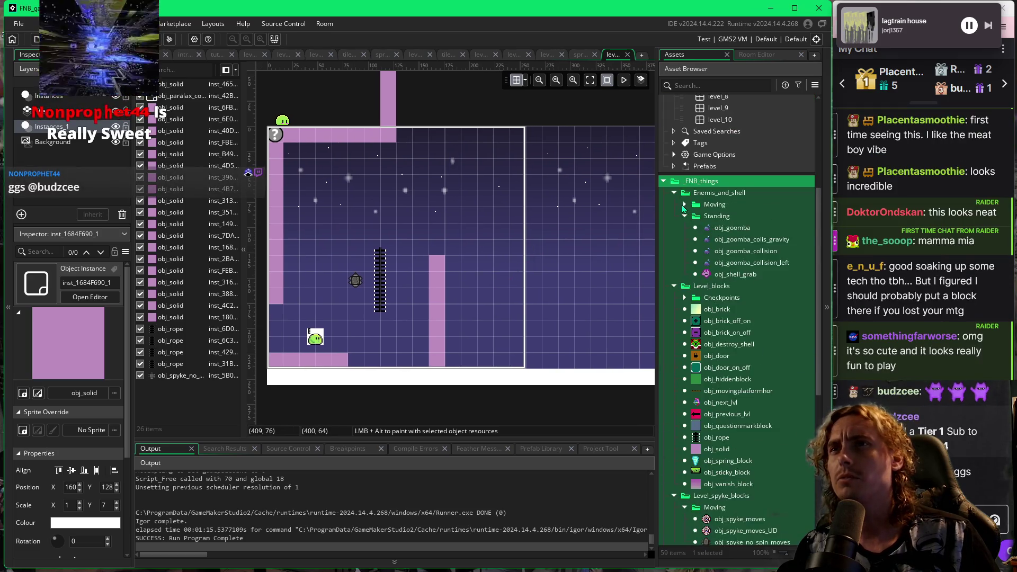
pyautogui.scroll(-6, 681, 206)
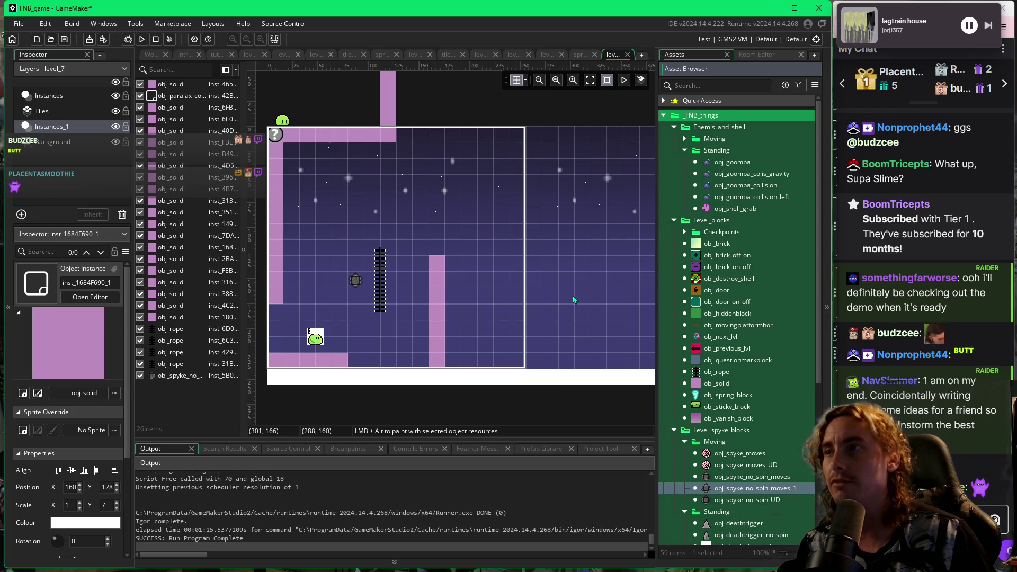
# Stretch the pink pillar's top up two grid cells.
pyautogui.click(442, 262)
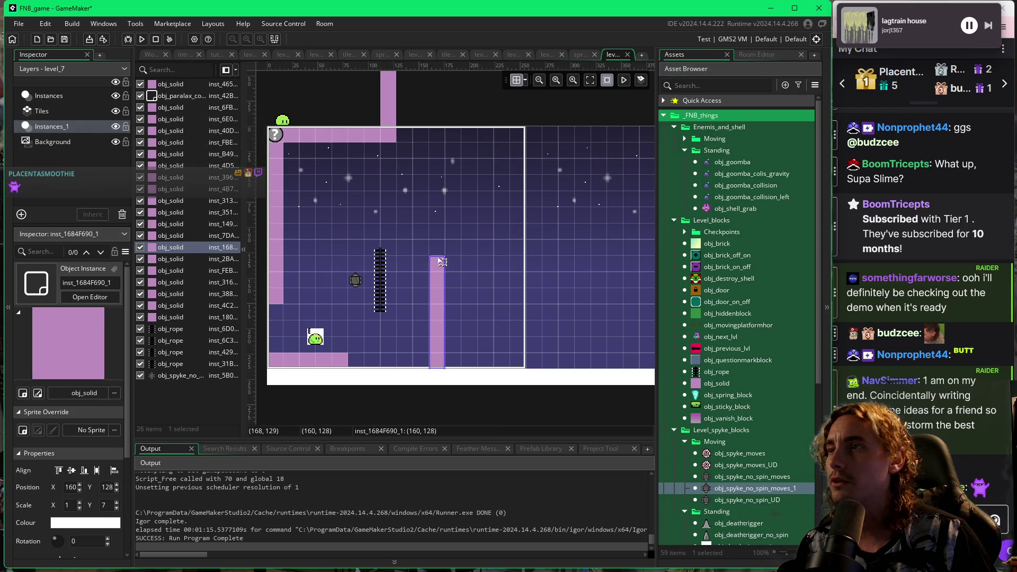
pyautogui.moveTo(438, 257); pyautogui.dragTo(438, 223)
pyautogui.click(481, 224)
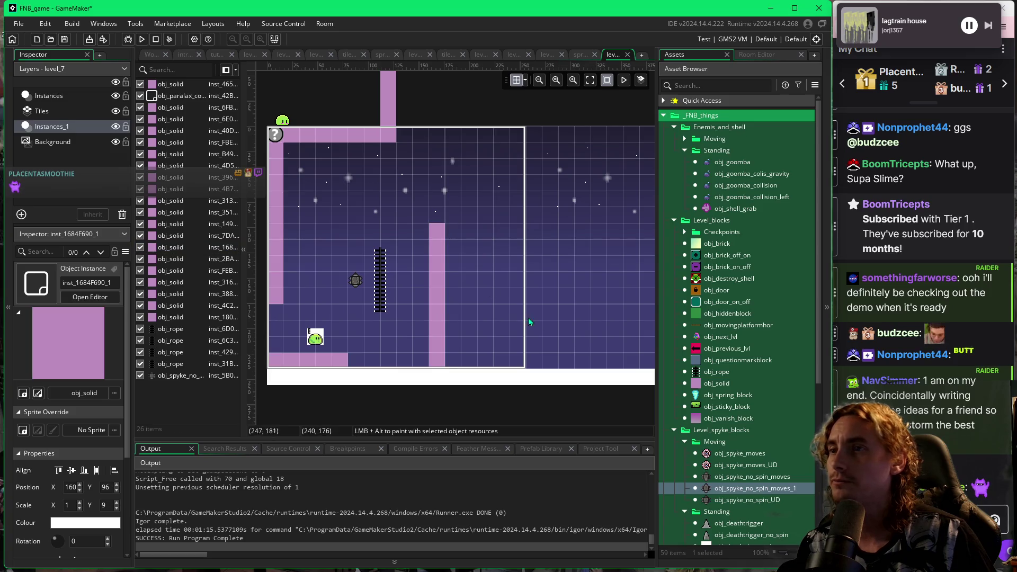
# Delete the obj_spyke_no_spin_moves_1 object.
pyautogui.rightClick(712, 488)
pyautogui.click(751, 416)
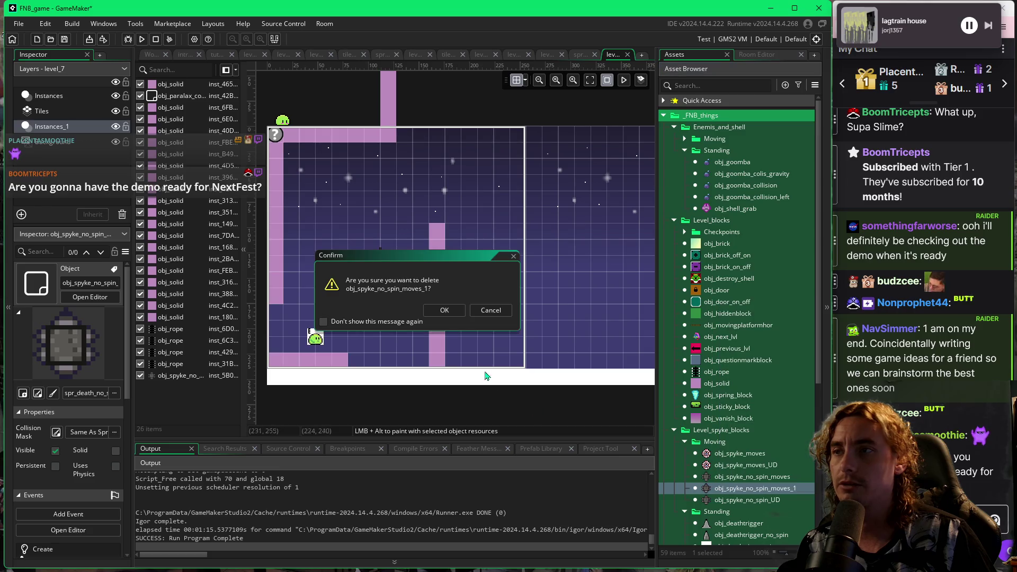
pyautogui.click(451, 311)
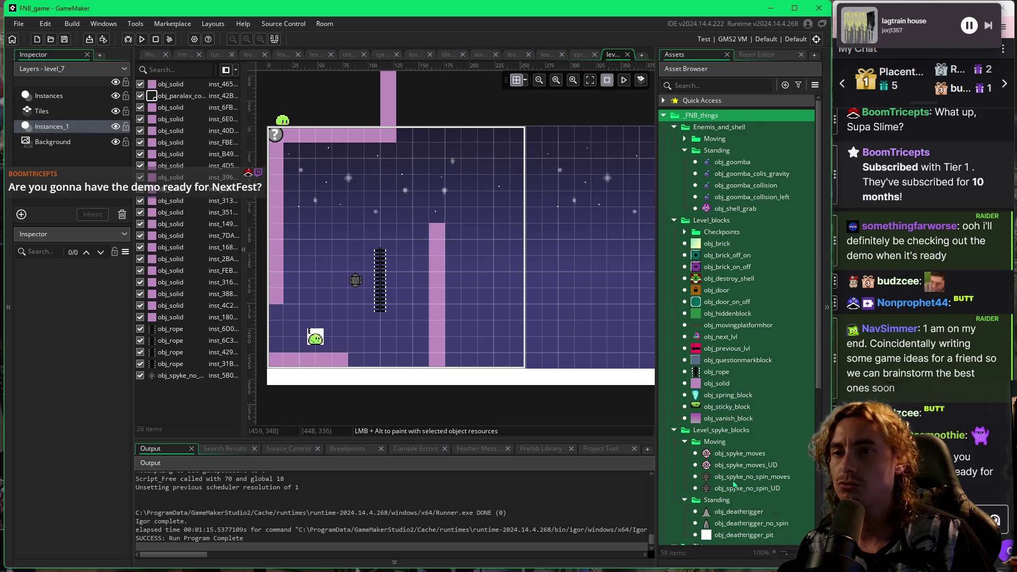
# Place an obj_spyke_no_spin_UD spike mine above the pillar at x 160, y 80.
pyautogui.click(734, 482)
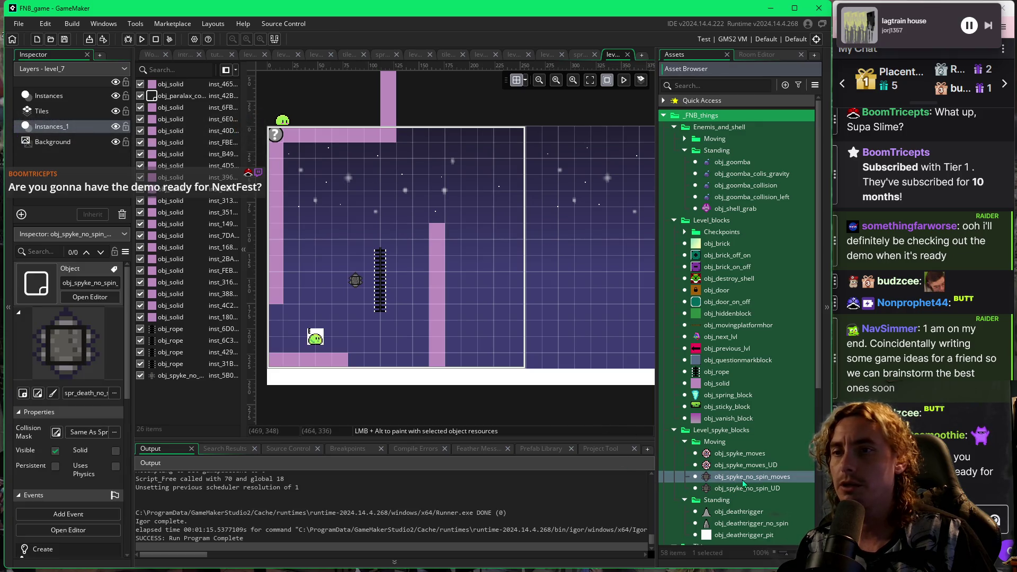
pyautogui.click(746, 489)
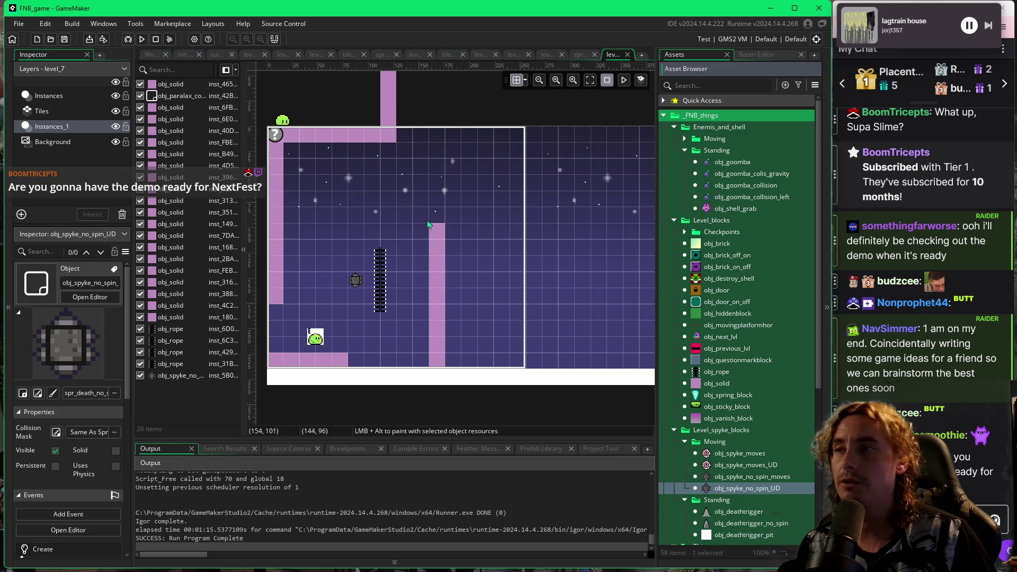
pyautogui.keyDown('alt'); pyautogui.click(431, 218); pyautogui.keyUp('alt')
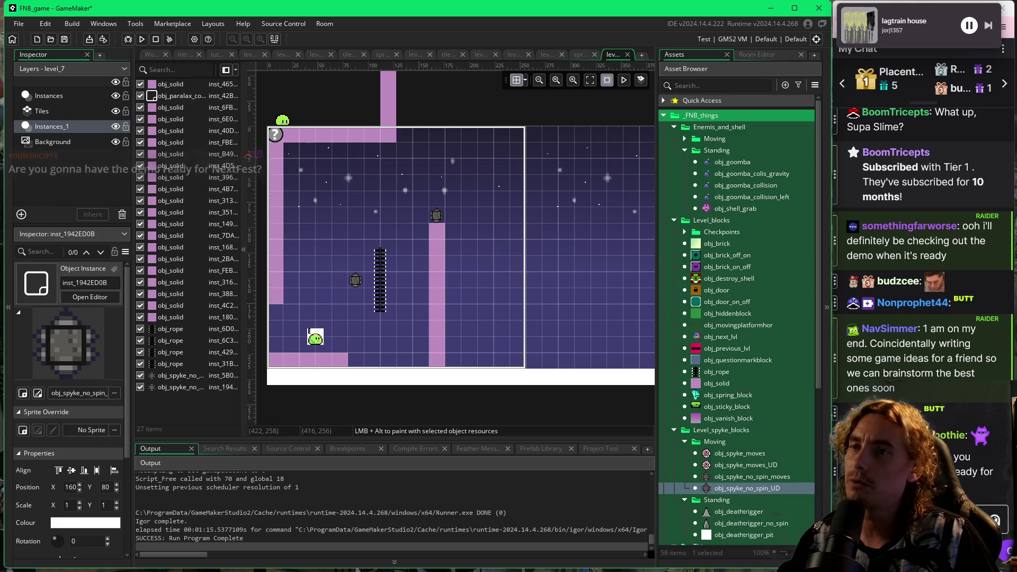
# Place an obj_solid column above the spike mine reaching past the room top, then run the level.
pyautogui.click(717, 383)
pyautogui.keyDown('alt'); pyautogui.click(459, 207); pyautogui.keyUp('alt')
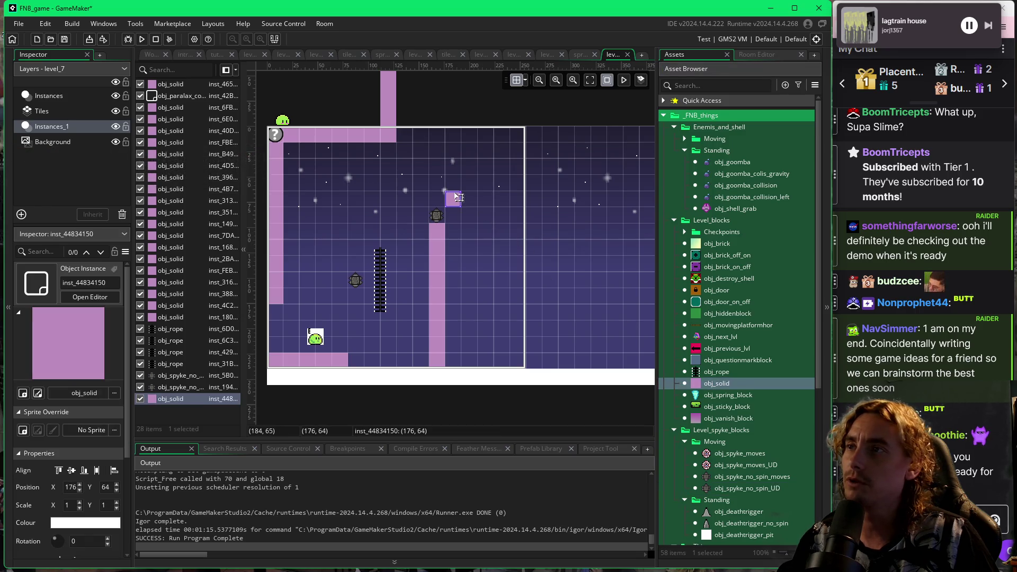
pyautogui.moveTo(454, 193); pyautogui.dragTo(456, 132)
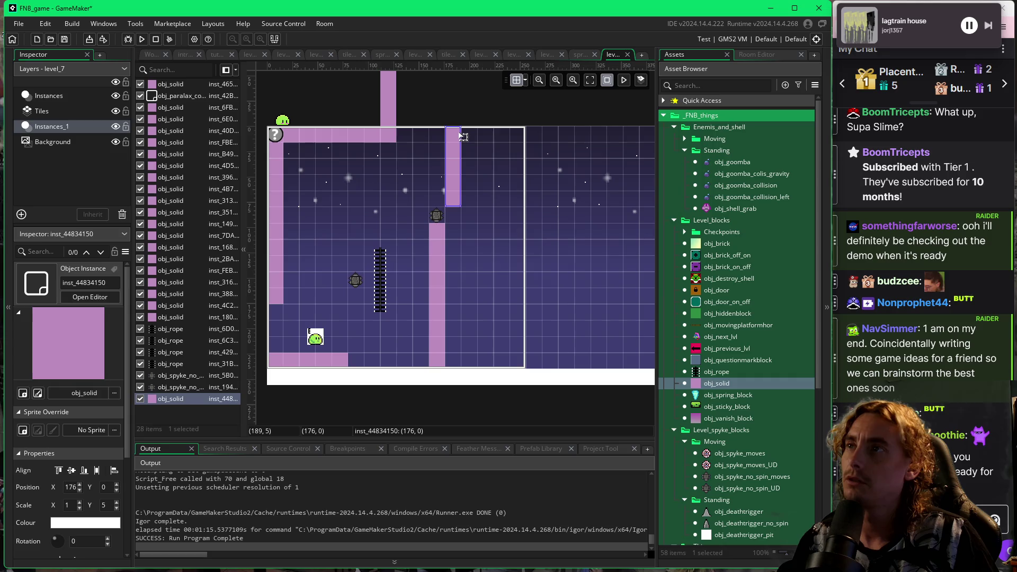
pyautogui.moveTo(455, 127); pyautogui.dragTo(455, 94)
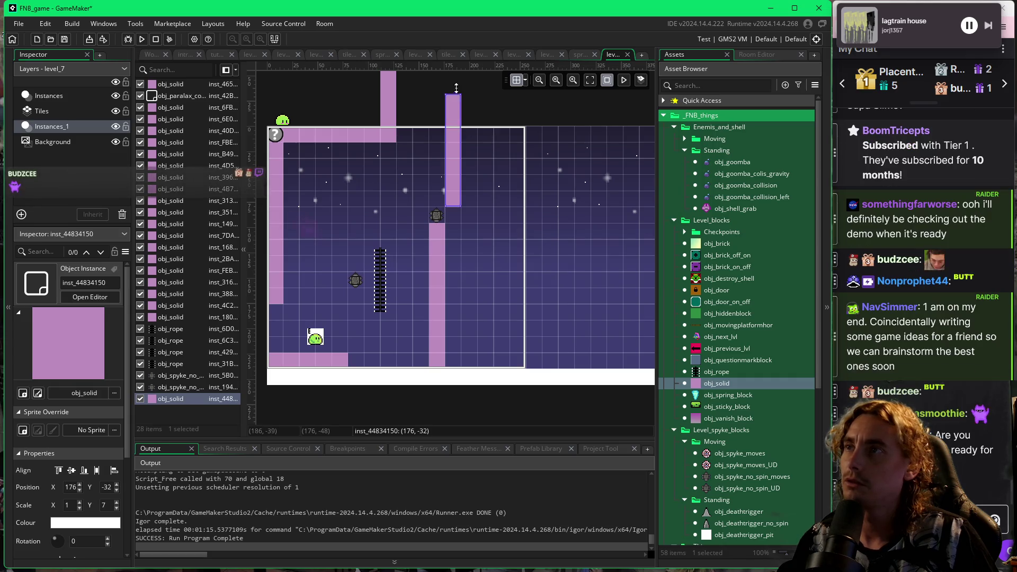
pyautogui.click(485, 153)
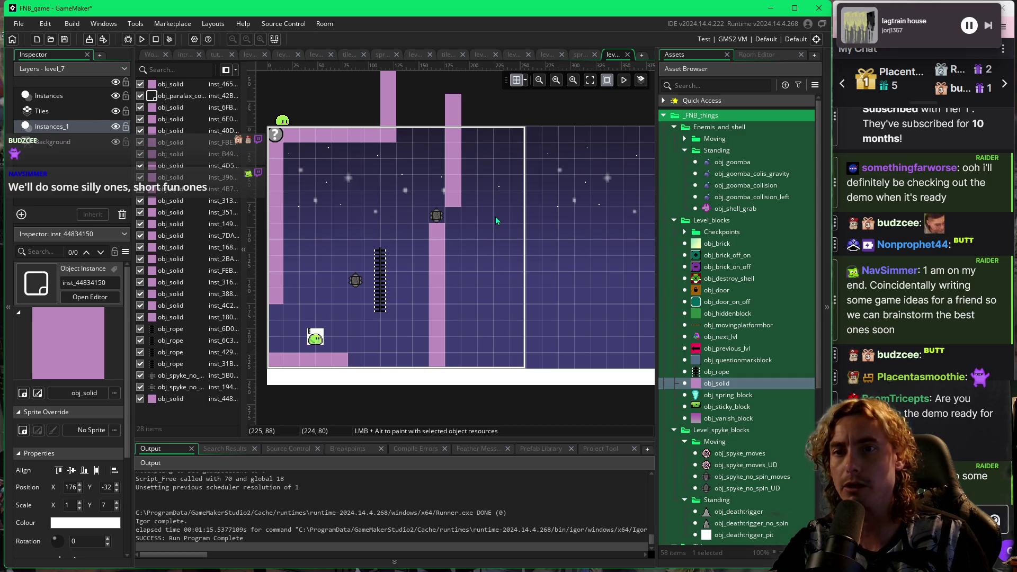
pyautogui.press('F5')
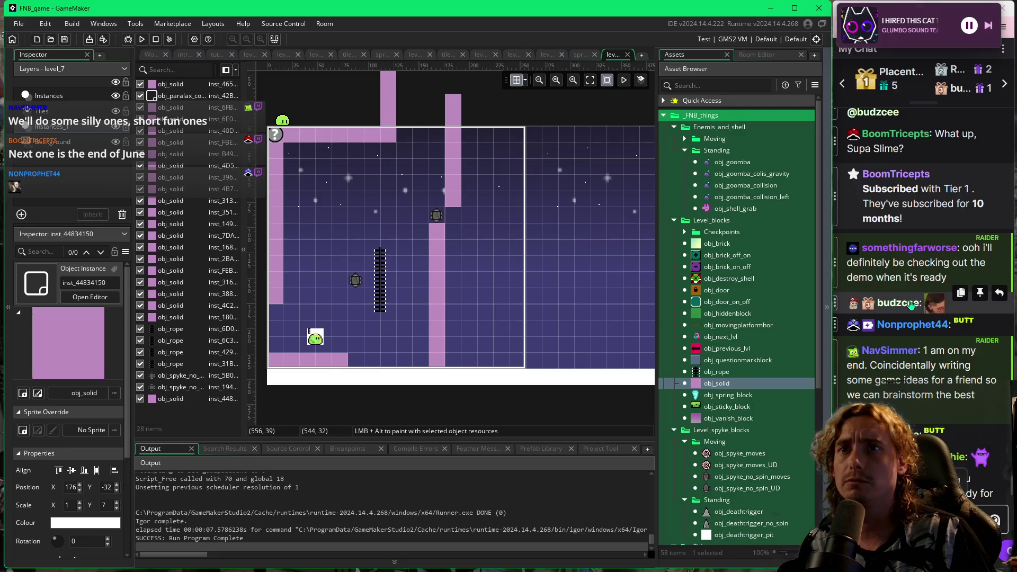
# Move the obj_spyke_no_spin_UD mine down two cells to x 160, y 112 and rerun the game.
pyautogui.scroll(3, 901, 211)
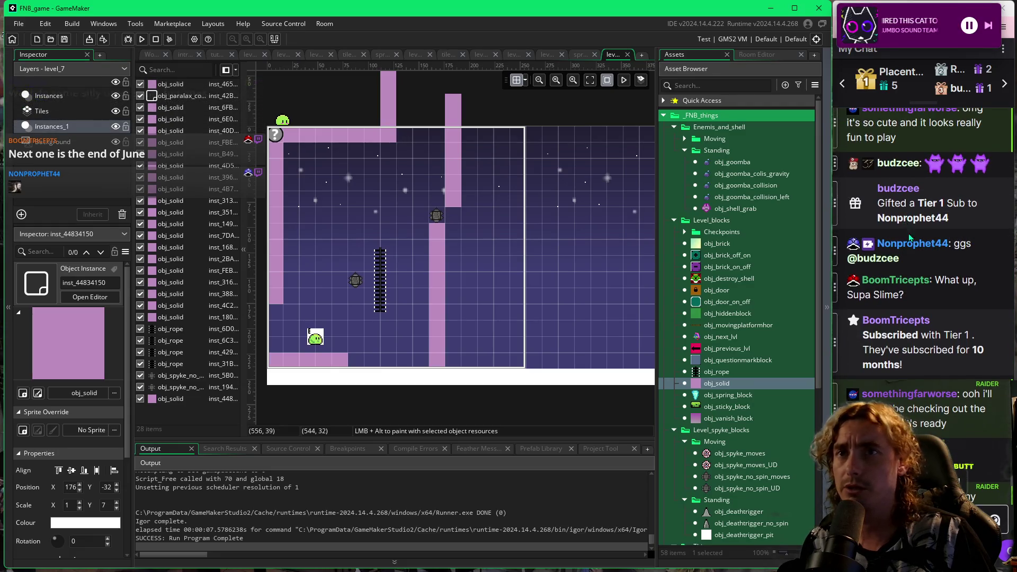
pyautogui.scroll(-6, 908, 255)
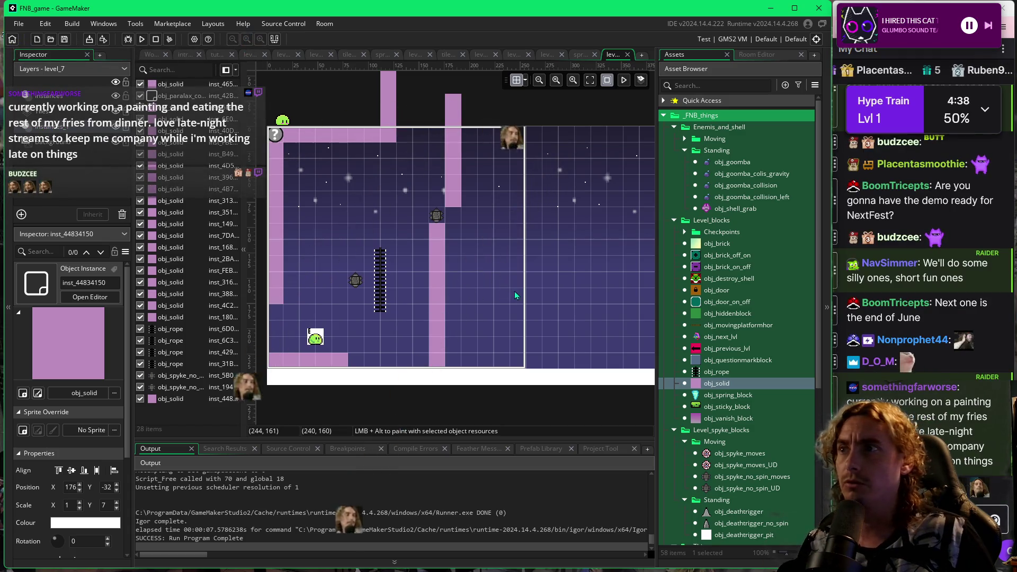
pyautogui.moveTo(434, 222); pyautogui.dragTo(435, 237)
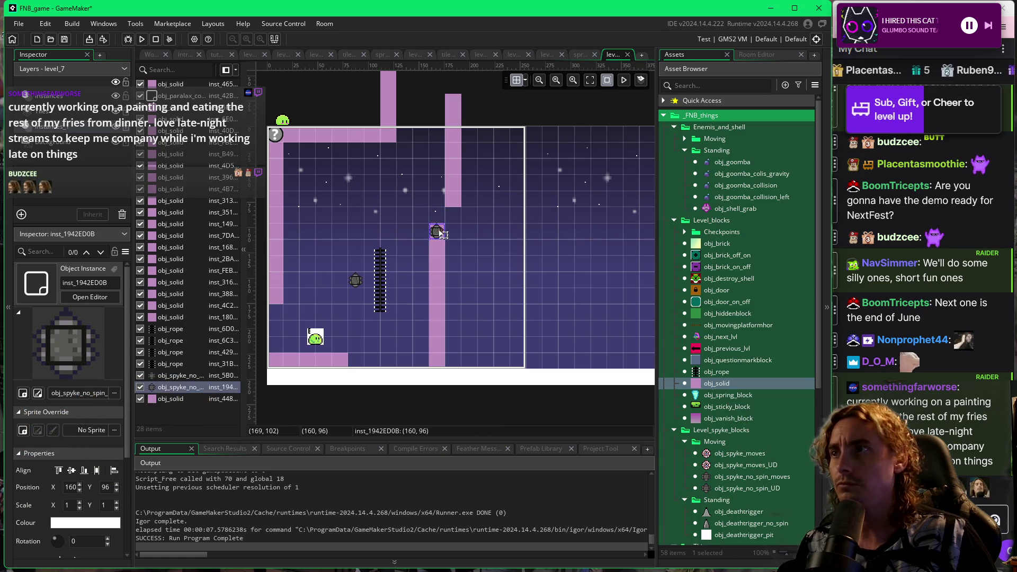
pyautogui.moveTo(438, 232); pyautogui.dragTo(440, 250)
pyautogui.click(475, 242)
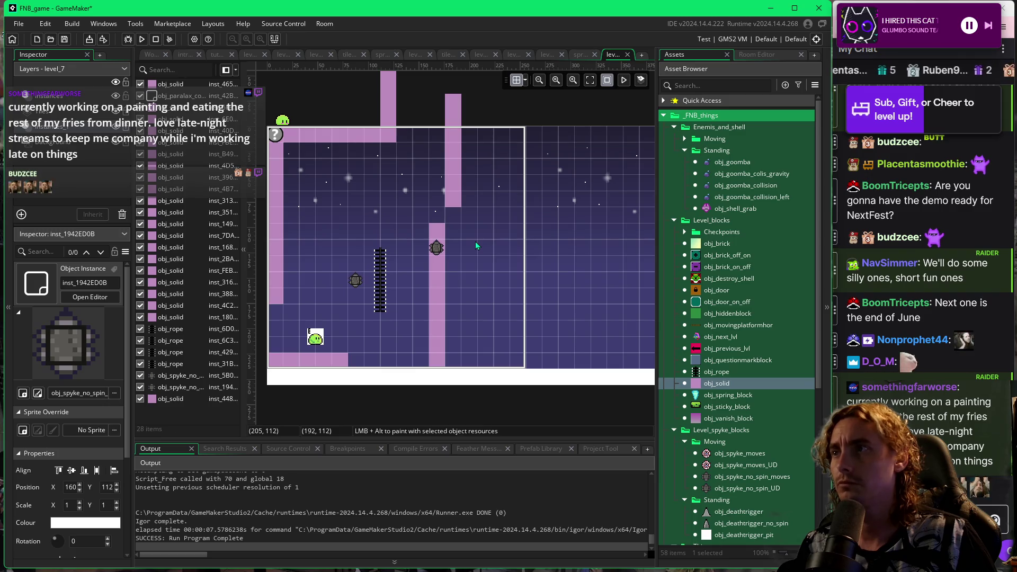
pyautogui.press('F5')
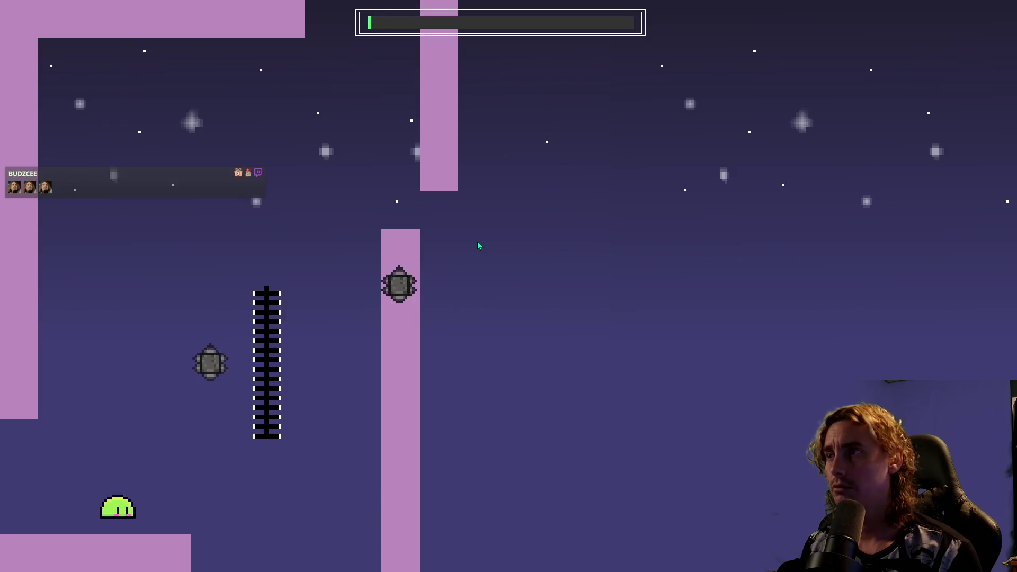
# Walk onto the chain, climb it and jump right toward the spike mine and pillar.
pyautogui.press('Right')
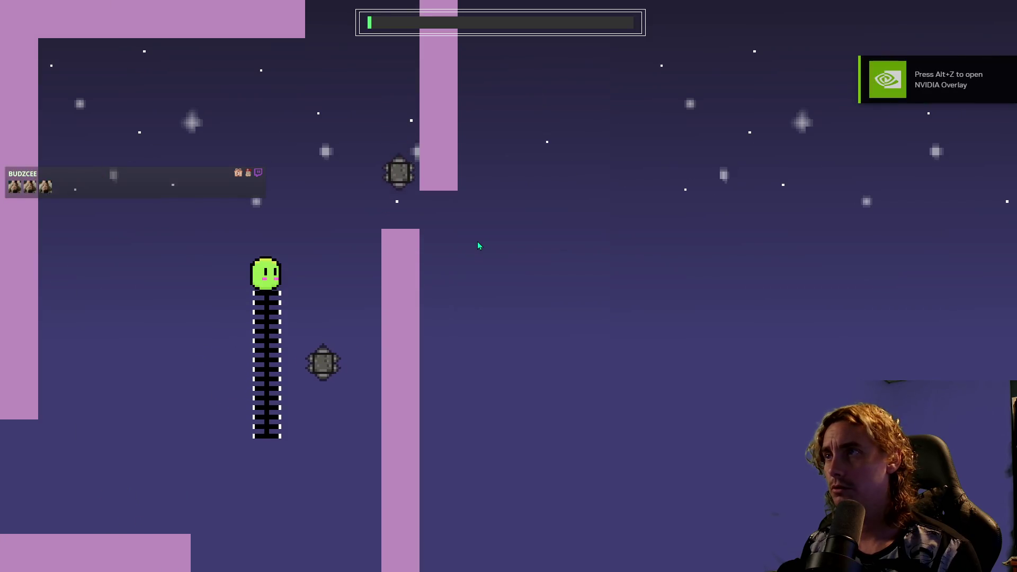
pyautogui.press('space')
pyautogui.press('Right')
pyautogui.press('space')
pyautogui.press('Right')
pyautogui.press('space')
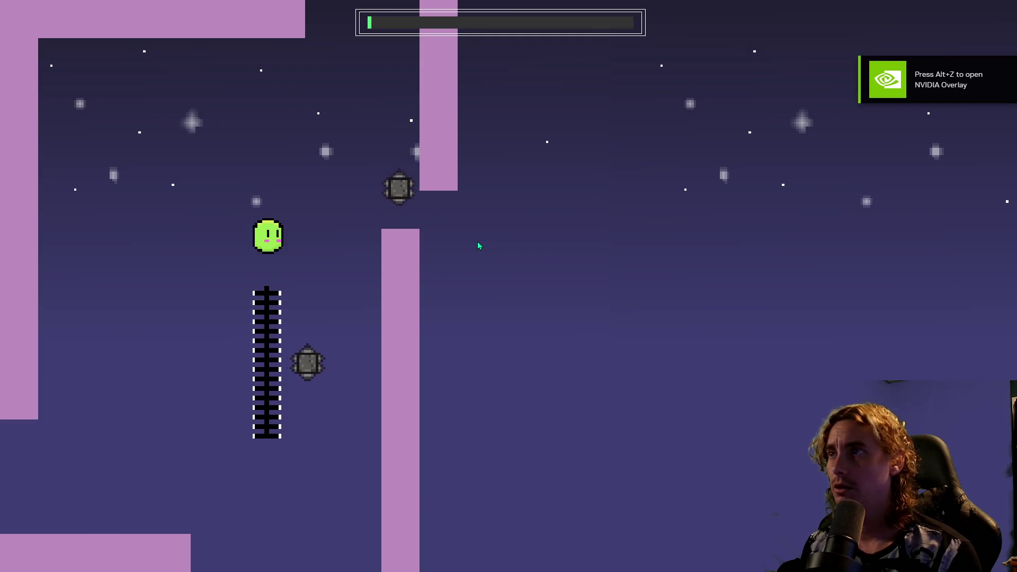
pyautogui.press('Right')
# Retry the jump from the chain over the pillar several times, then close the game.
pyautogui.press('Left')
pyautogui.press('space')
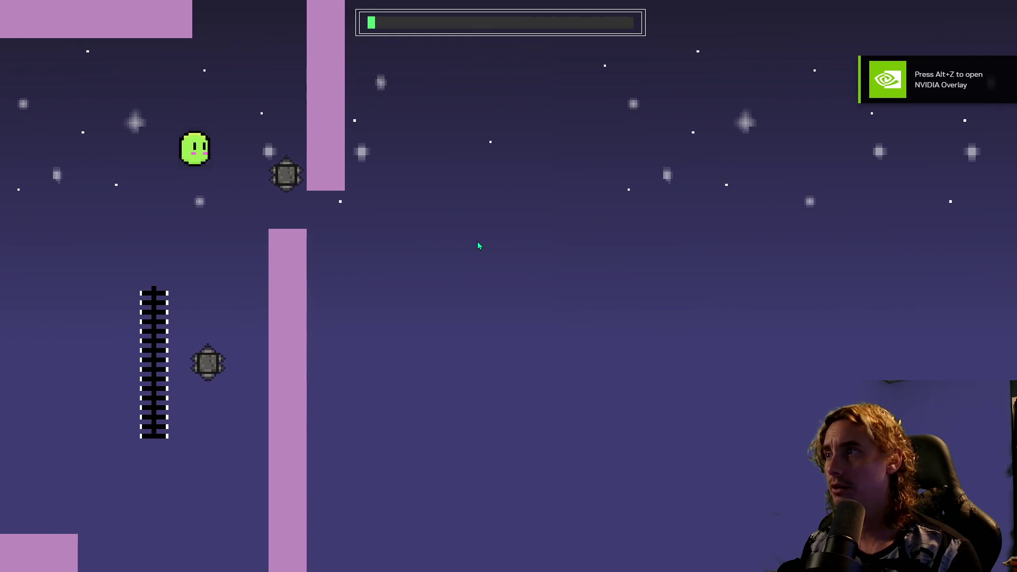
pyautogui.press('space')
pyautogui.press('Right')
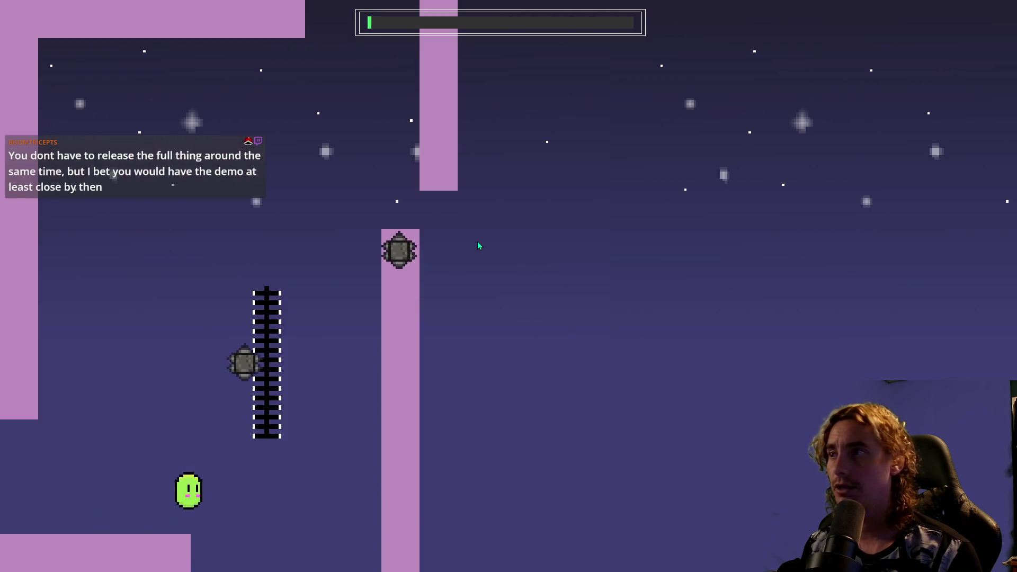
pyautogui.press('Right')
pyautogui.press('space')
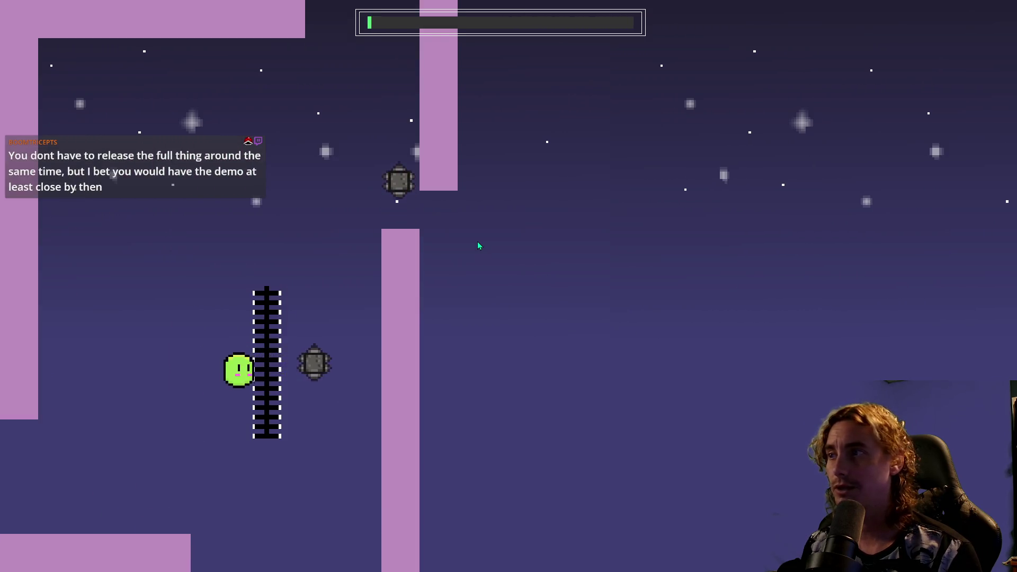
pyautogui.press('space')
pyautogui.press('Right')
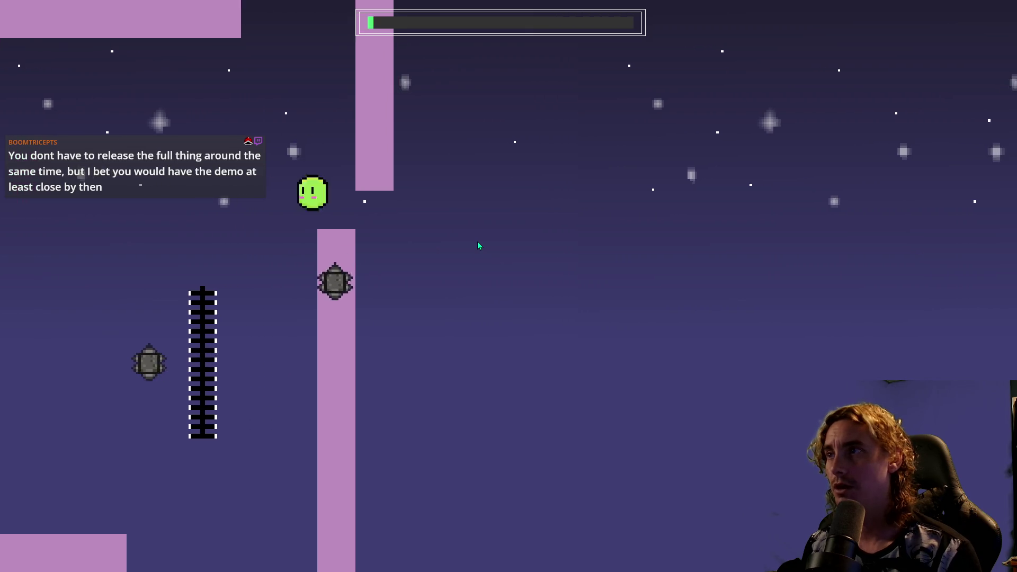
pyautogui.press('Left')
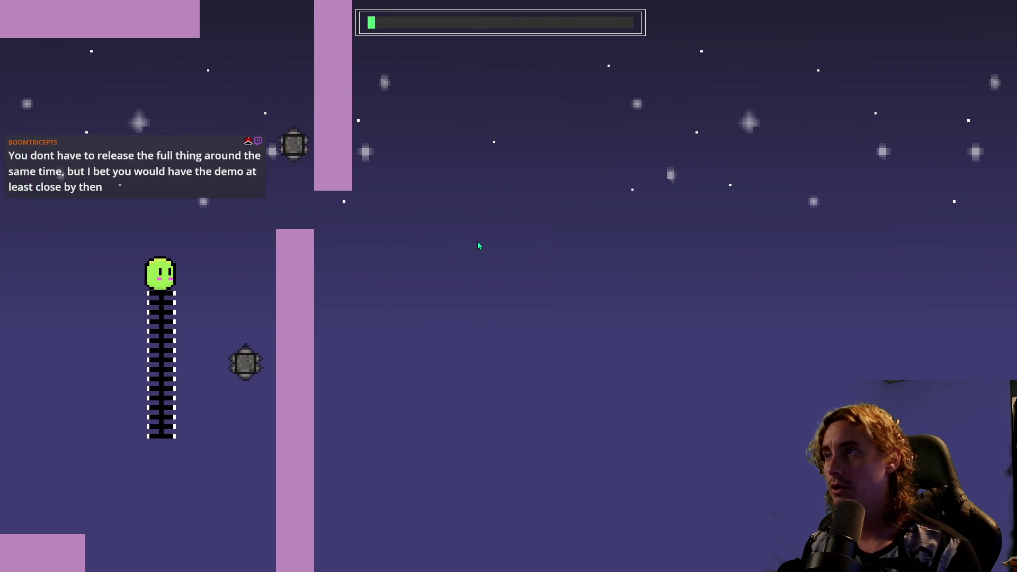
pyautogui.press('space')
pyautogui.press('Right')
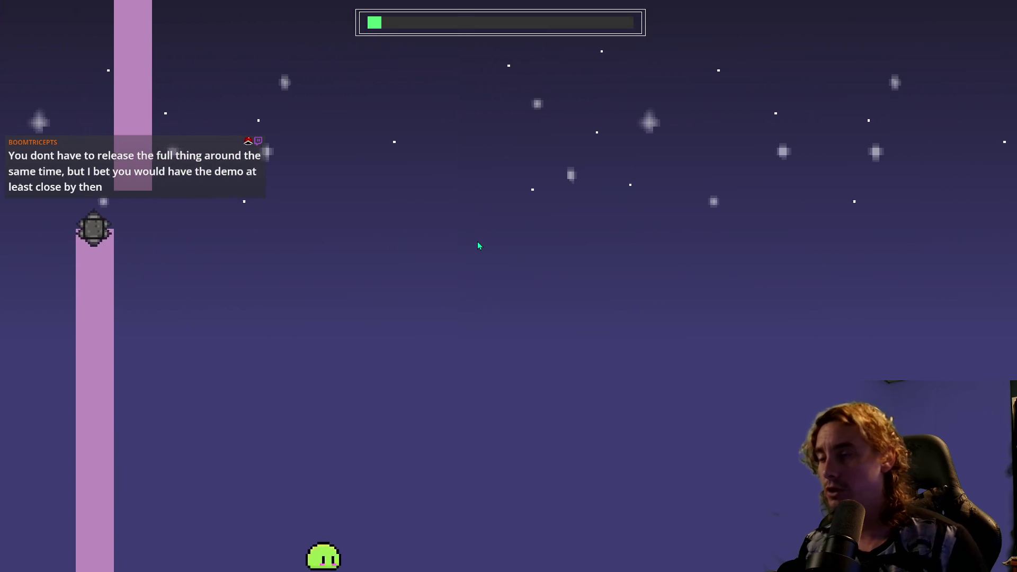
pyautogui.press('Escape')
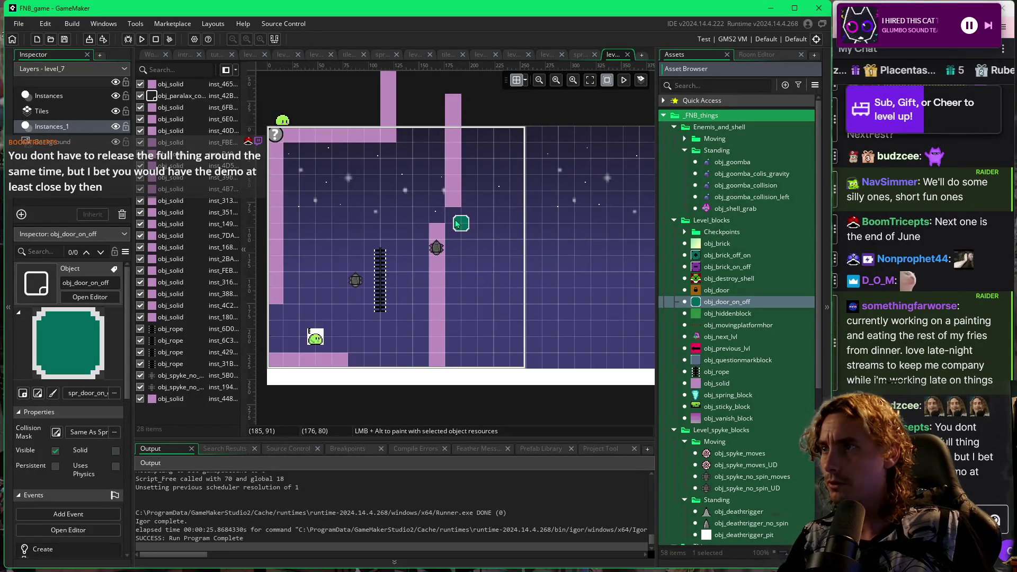
# Place the toggle door in the pillar gap and obj_brick_on_off at x 160, y 16, then run the game.
pyautogui.keyDown('alt'); pyautogui.click(457, 223); pyautogui.keyUp('alt')
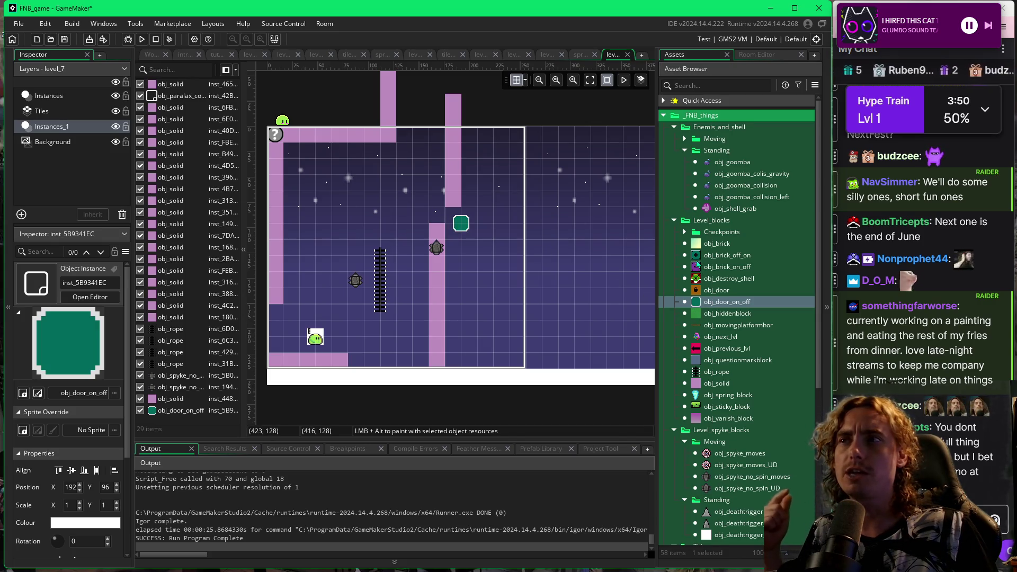
pyautogui.click(672, 259)
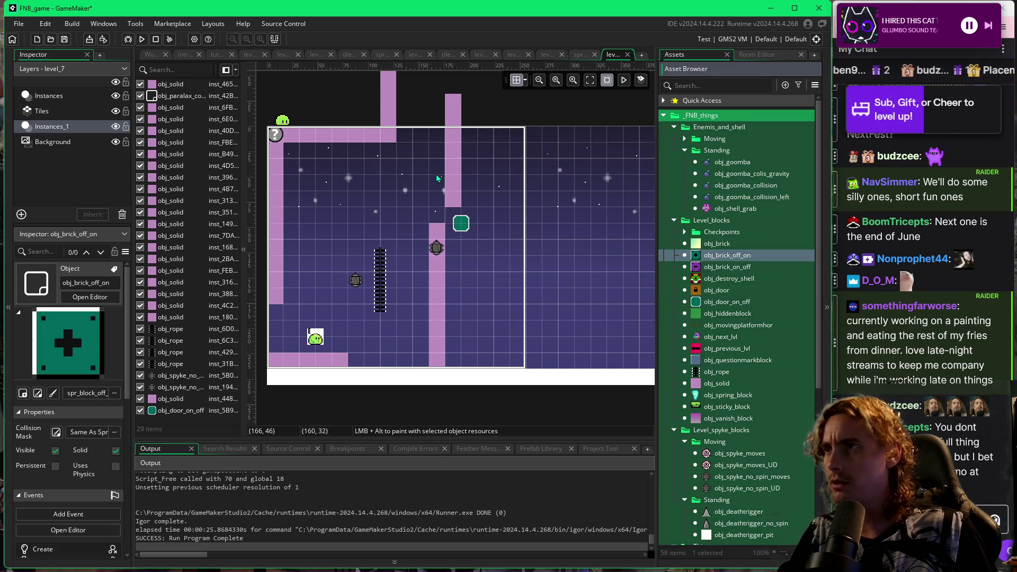
pyautogui.press('Down')
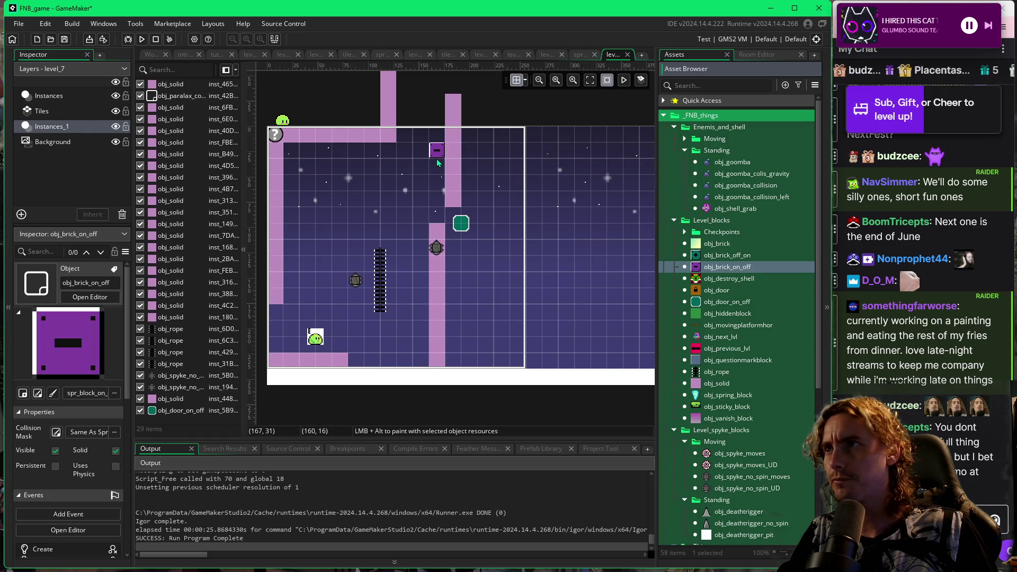
pyautogui.click(437, 163)
pyautogui.press('F5')
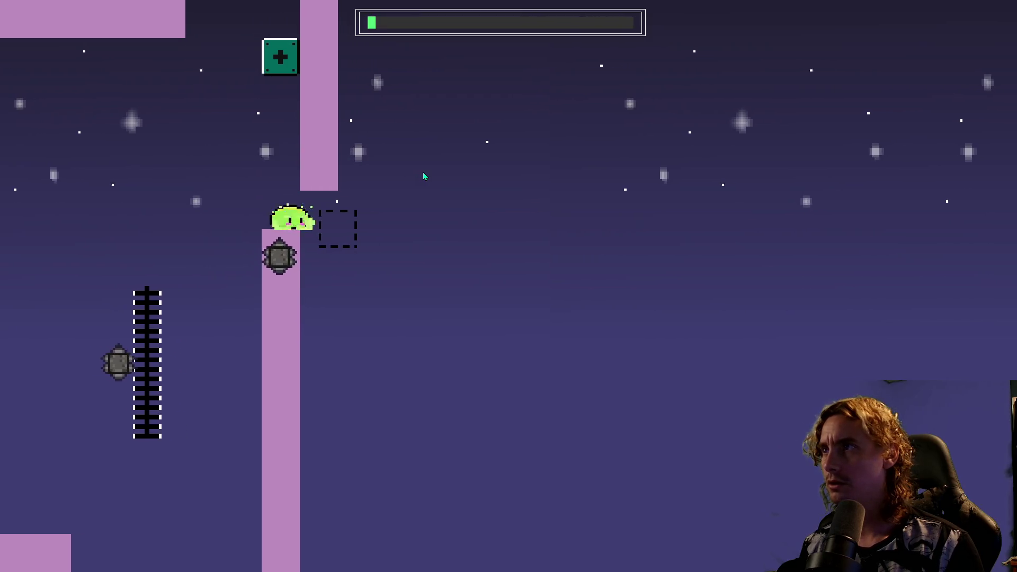
# Climb the ladder and jump onto the pillar top to try the new door and switch.
pyautogui.press('Right')
pyautogui.press('space')
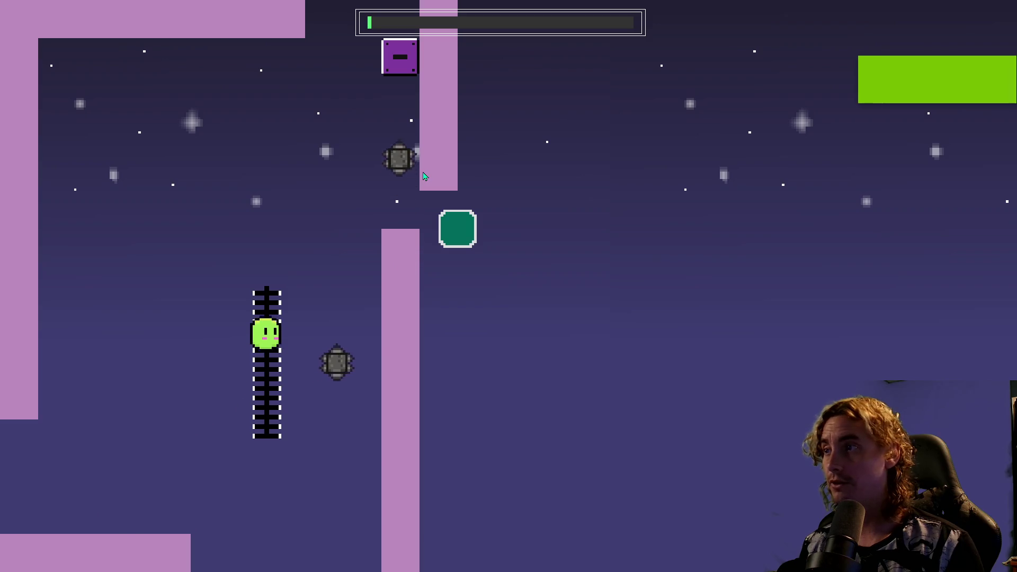
pyautogui.press('space')
pyautogui.press('Right')
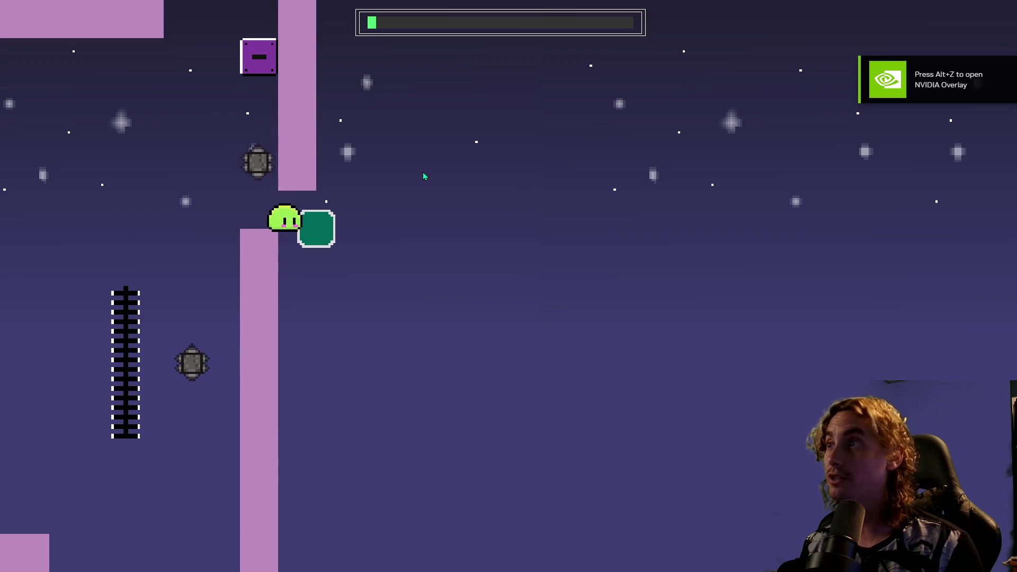
pyautogui.press('Left')
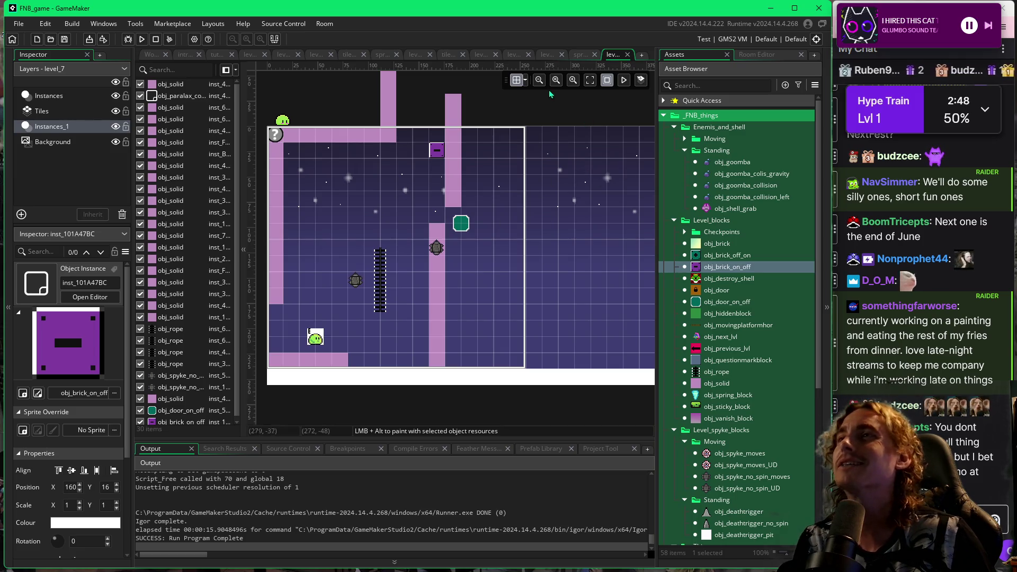
# Nudge the toggle door up-left, shift obj_brick_on_off to x 144, and relaunch with F5.
pyautogui.click(526, 80)
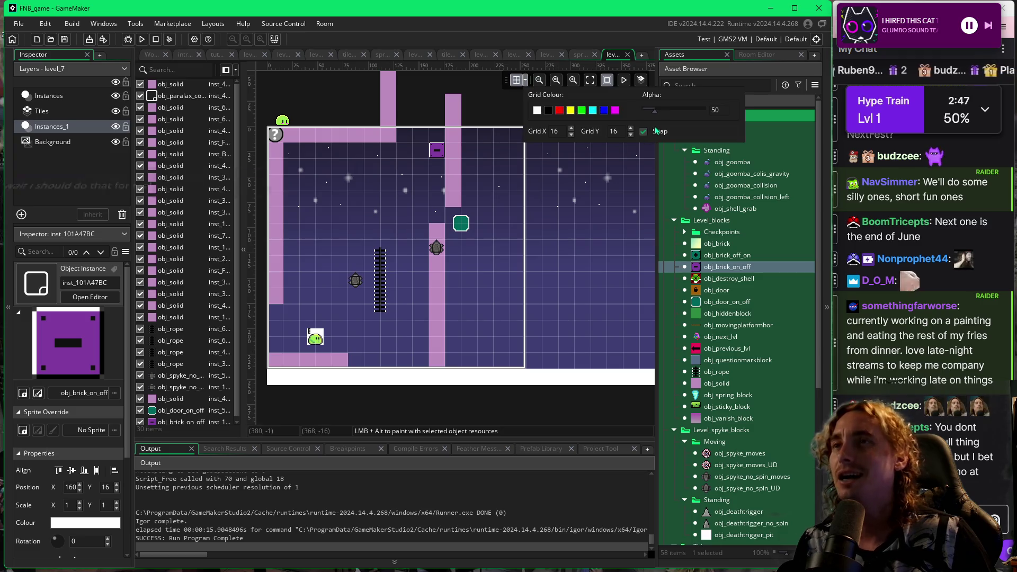
pyautogui.click(462, 225)
pyautogui.moveTo(463, 223); pyautogui.dragTo(458, 220)
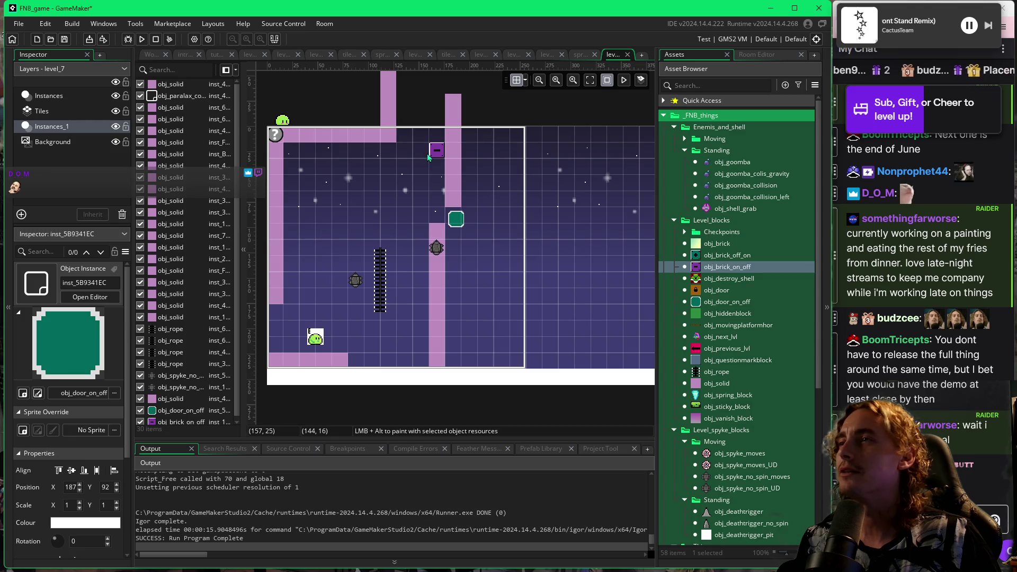
pyautogui.moveTo(434, 152); pyautogui.dragTo(423, 154)
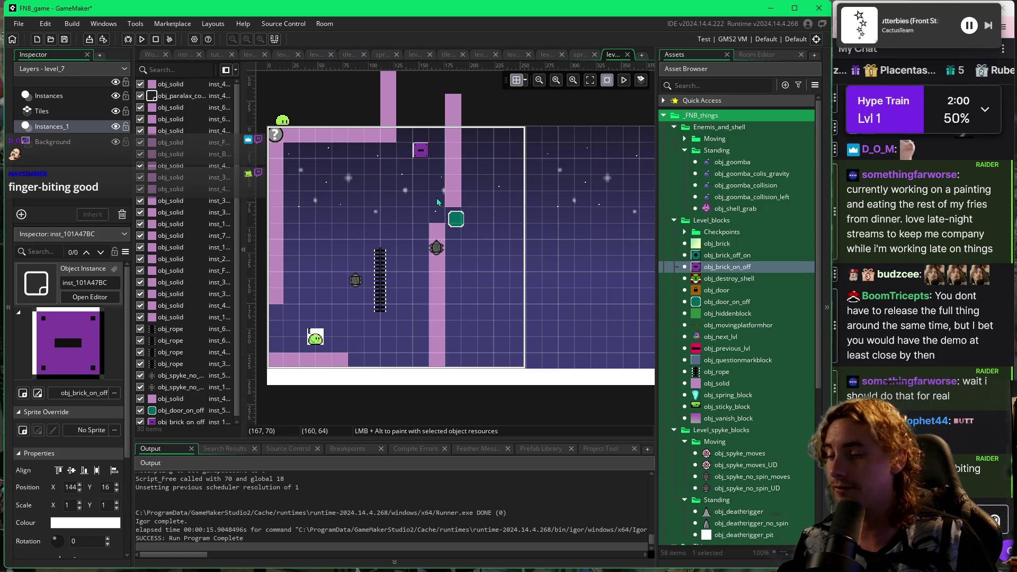
pyautogui.press('F5')
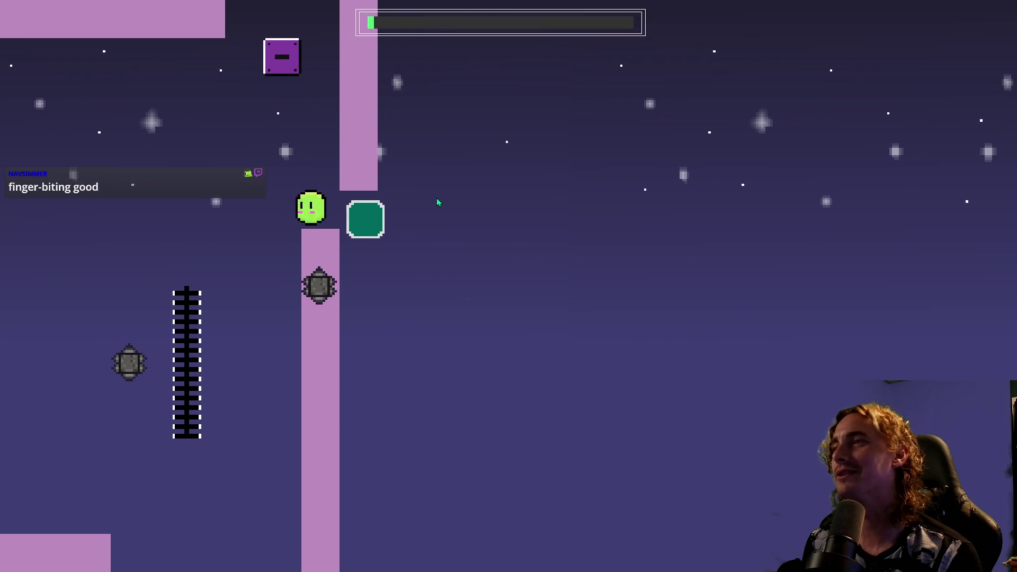
# Climb the ladder and attempt jumps over the pillar and up toward the switch block.
pyautogui.press('Left')
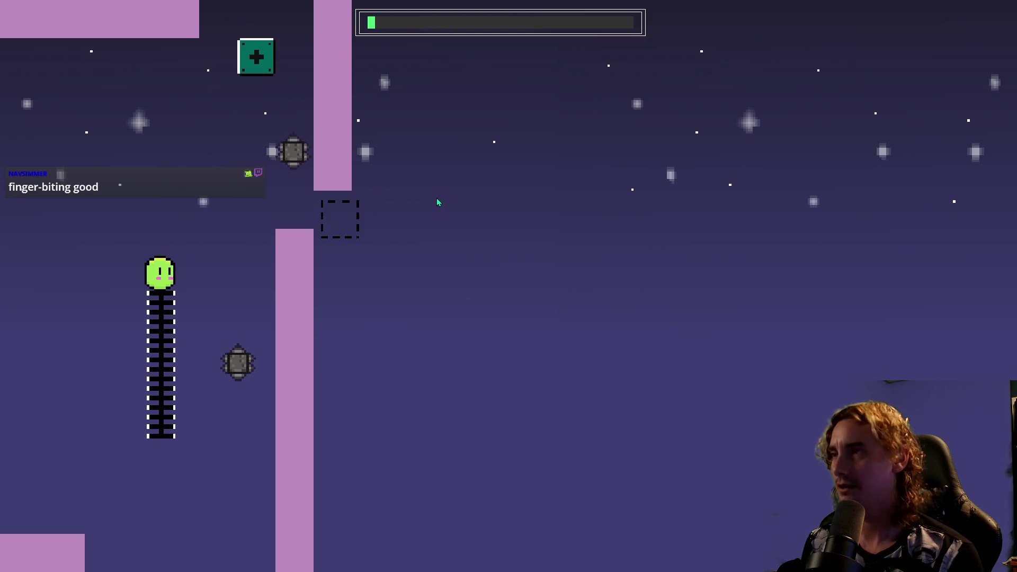
pyautogui.press('Up')
pyautogui.press('Right')
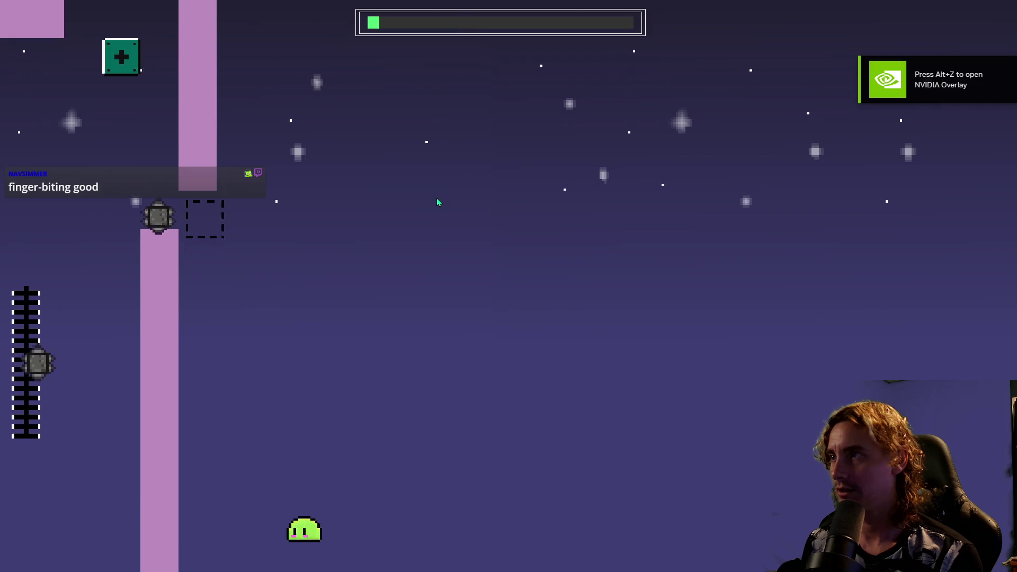
pyautogui.press('Right')
pyautogui.press('Up')
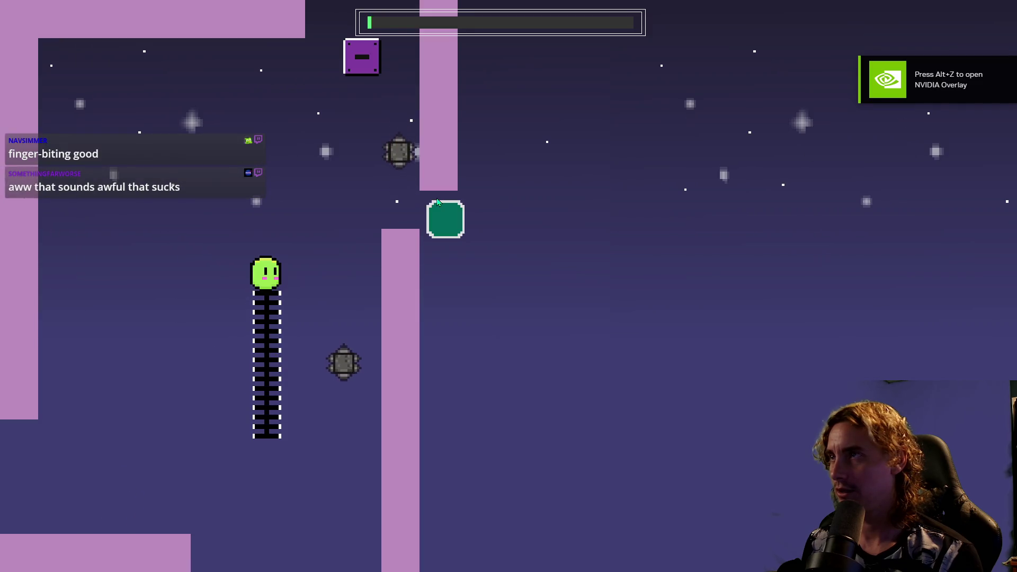
pyautogui.press('Up')
pyautogui.press('Right')
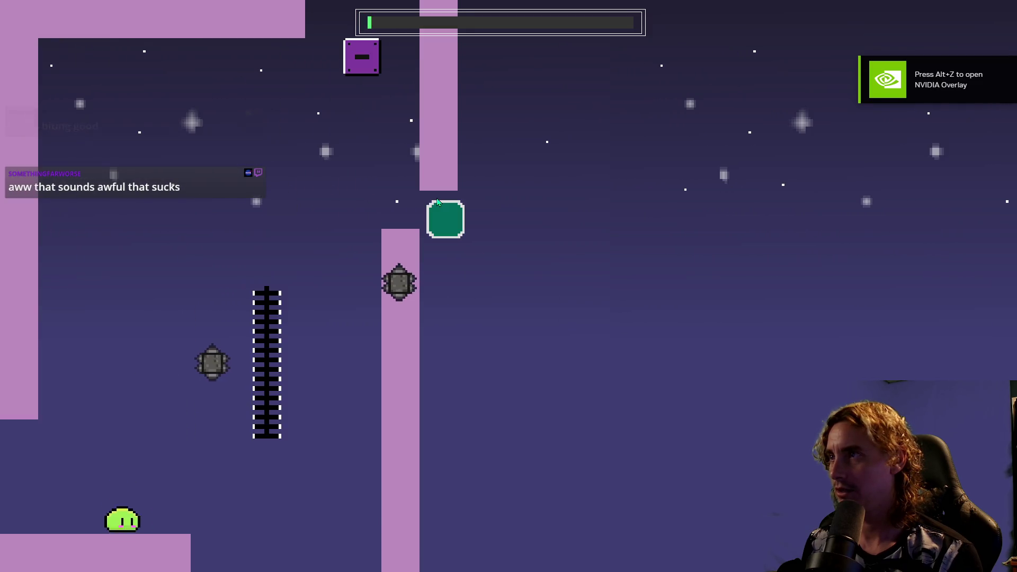
pyautogui.press('Right')
pyautogui.press('Up')
pyautogui.press('Up')
pyautogui.press('Right')
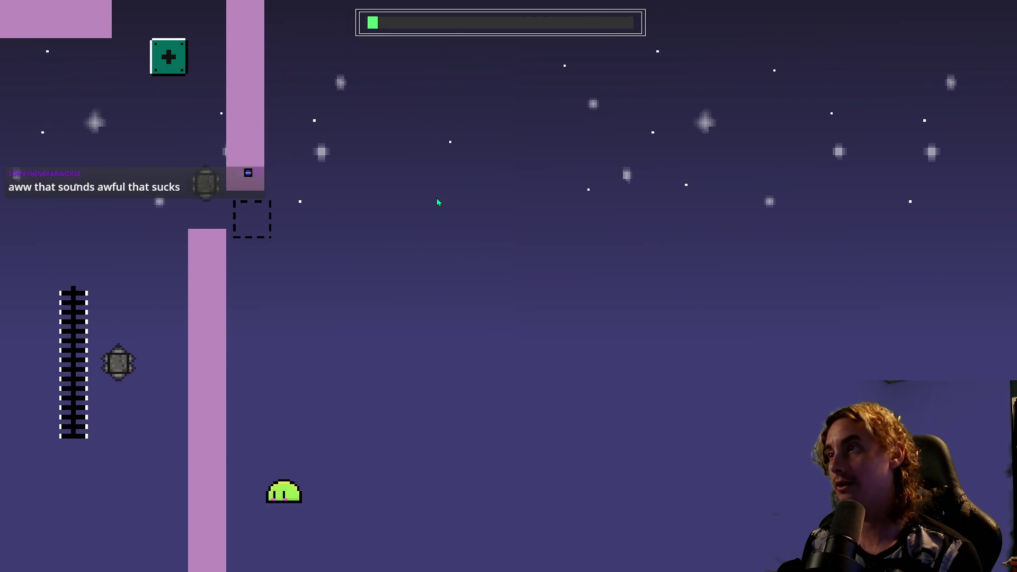
# After respawning, hit the switch block to open the toggle door and jump through it.
pyautogui.press('Right')
pyautogui.press('Up')
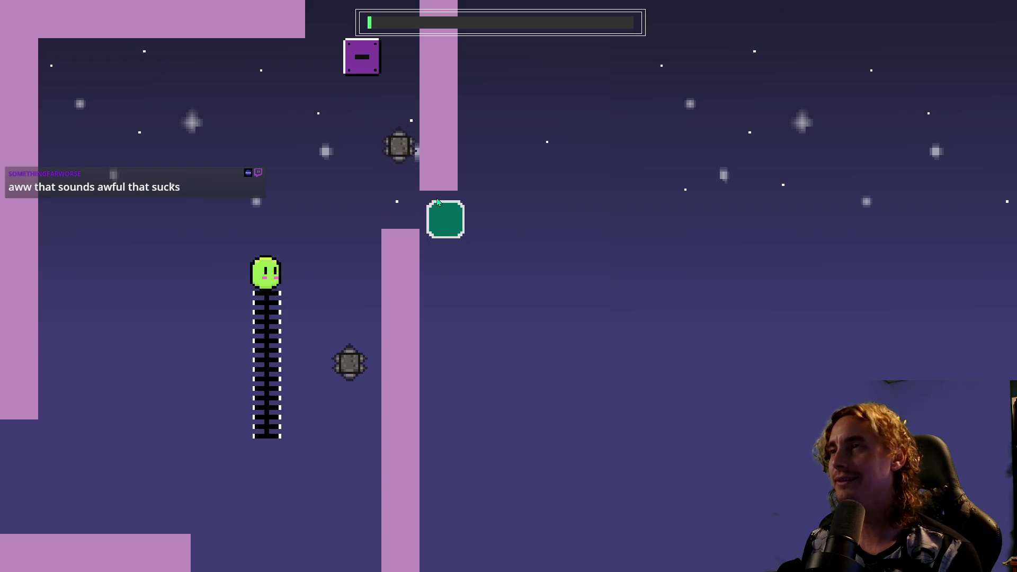
pyautogui.press('Up')
pyautogui.press('Right')
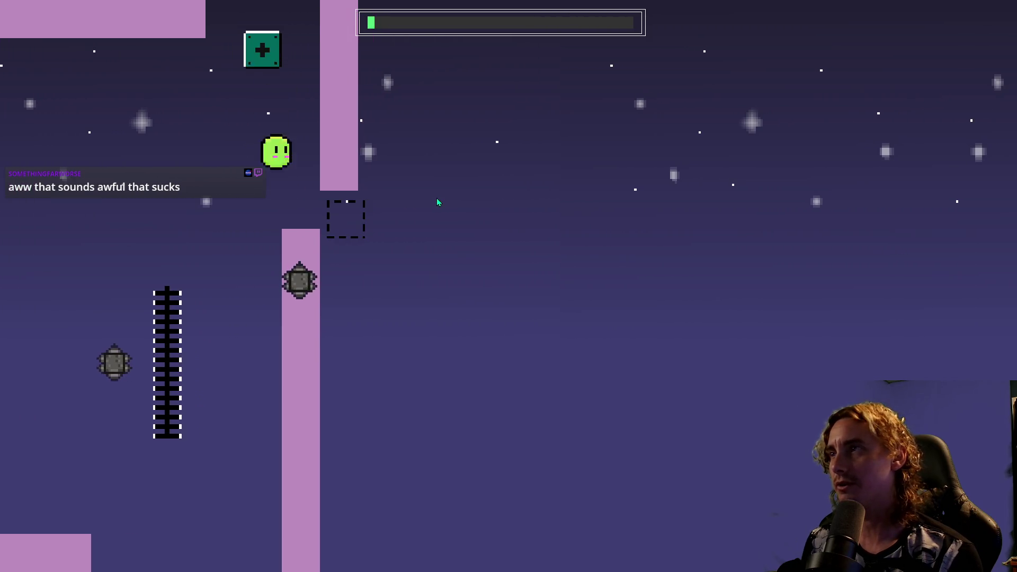
pyautogui.press('Right')
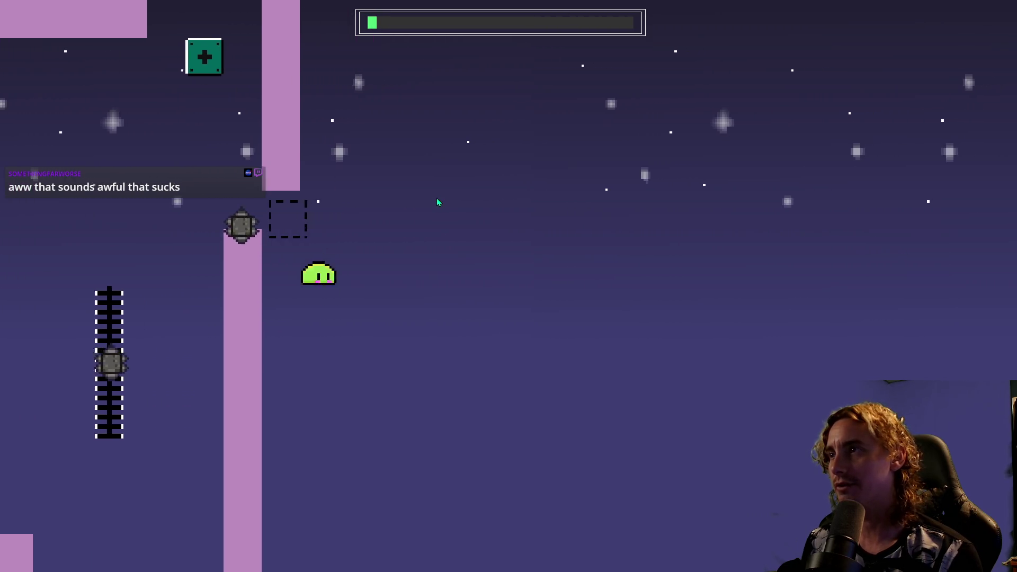
pyautogui.press('Up')
pyautogui.press('Right')
pyautogui.press('Up')
pyautogui.press('Right')
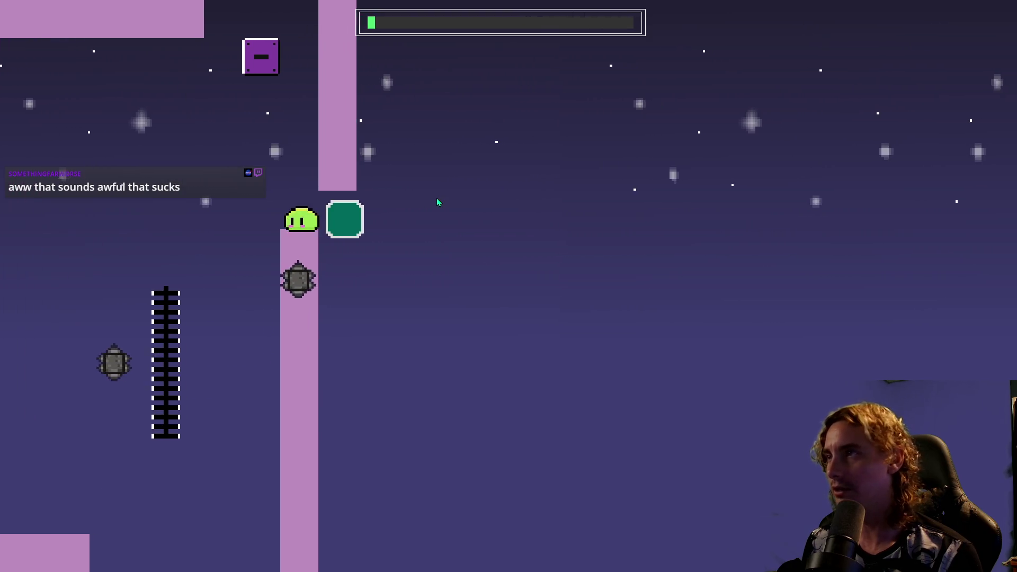
pyautogui.press('Up')
pyautogui.press('Left')
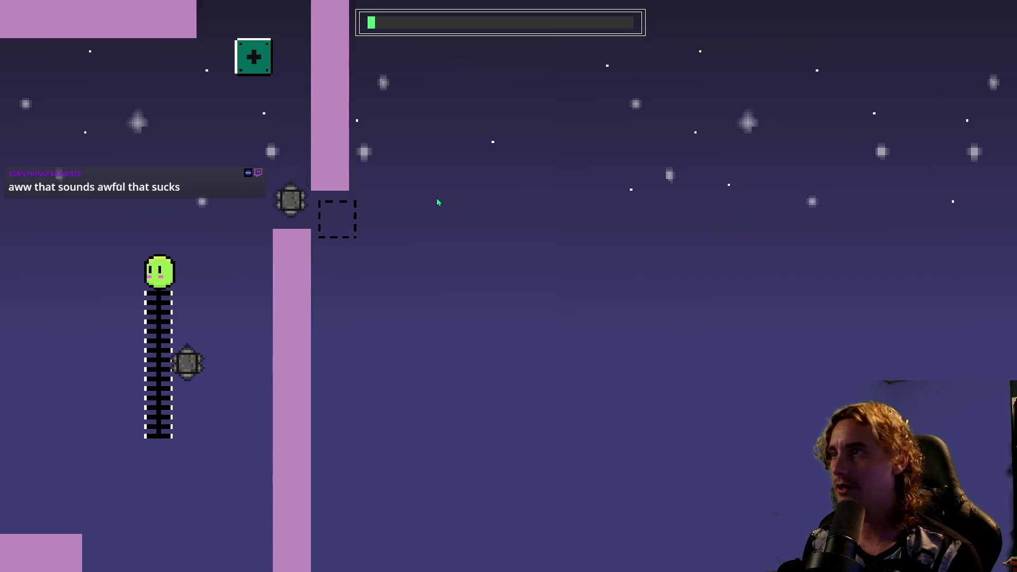
pyautogui.press('Up')
pyautogui.press('Right')
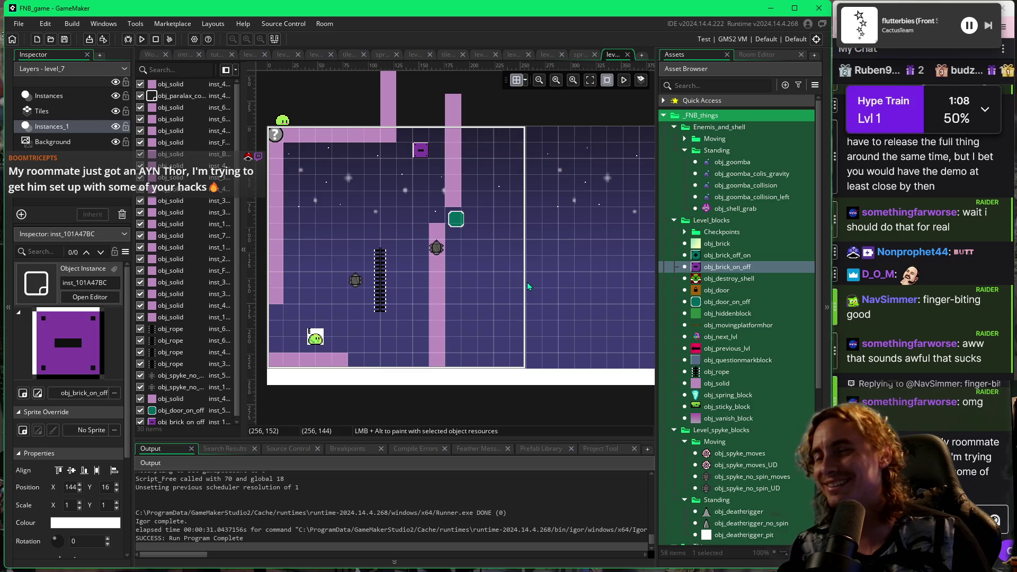
pyautogui.moveTo(546, 291); pyautogui.dragTo(500, 286)
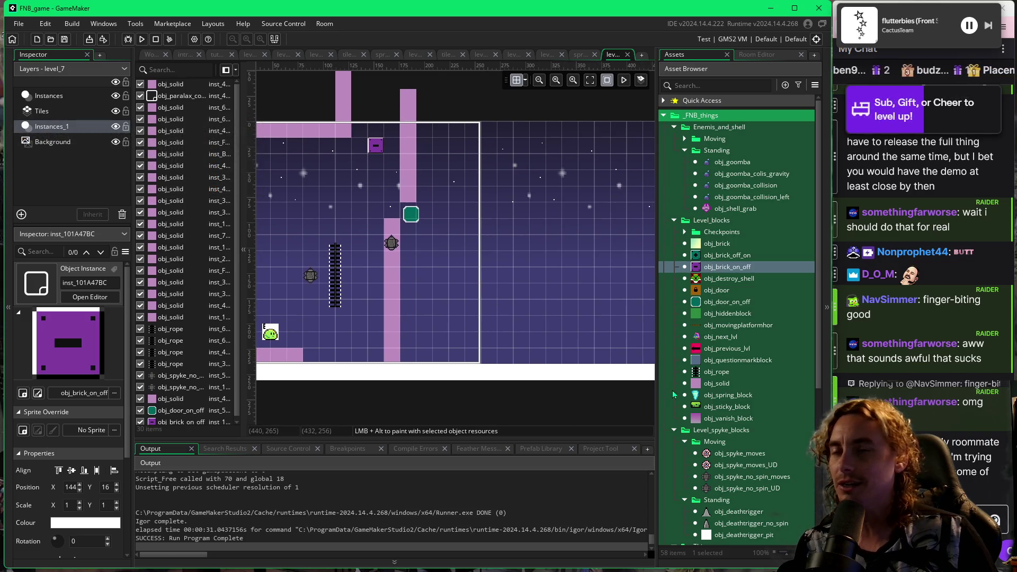
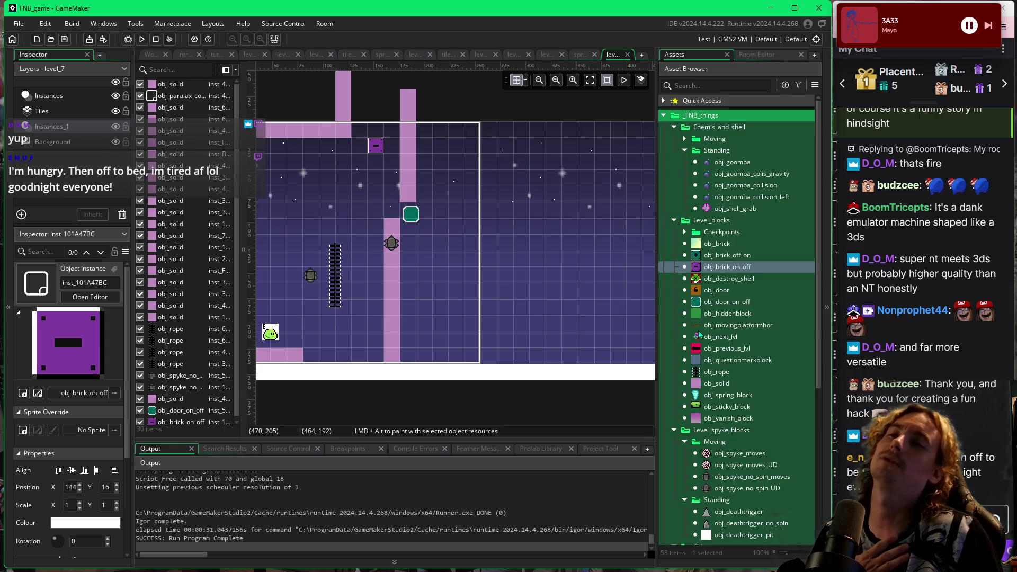
# Place an obj_movingplatformhor right of the tall pink pillar and run the game with F5.
pyautogui.click(697, 329)
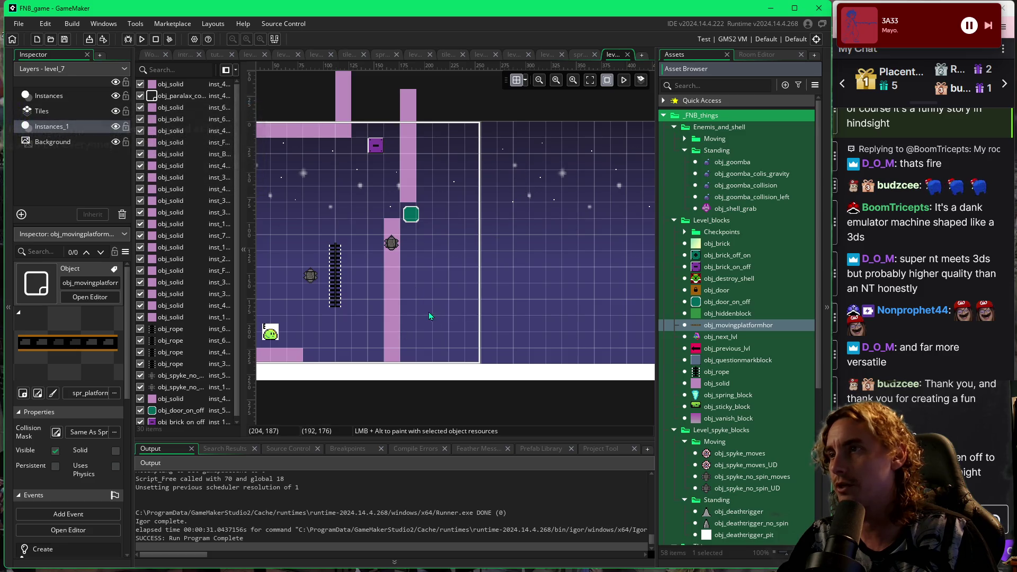
pyautogui.click(415, 305)
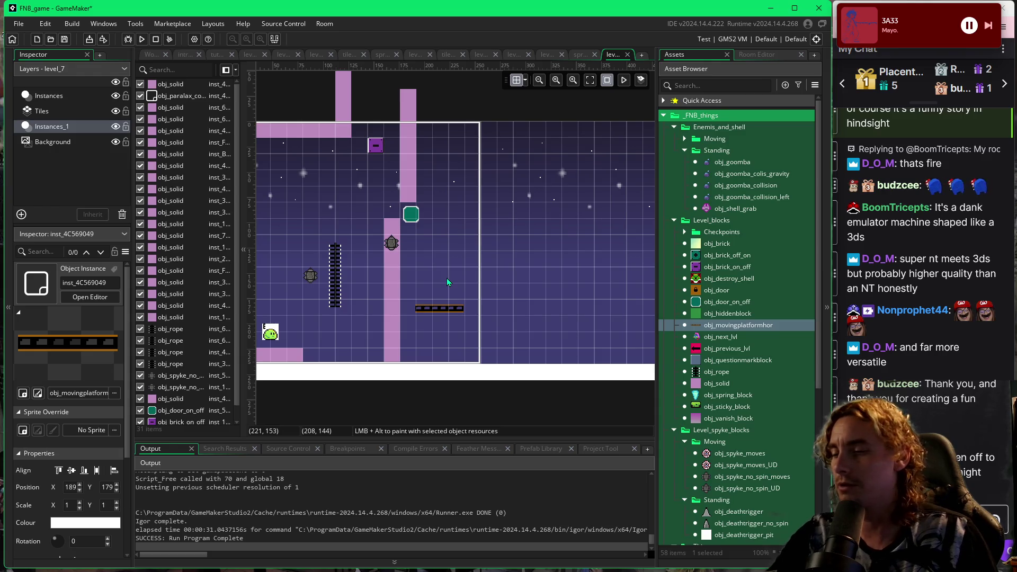
pyautogui.press('F5')
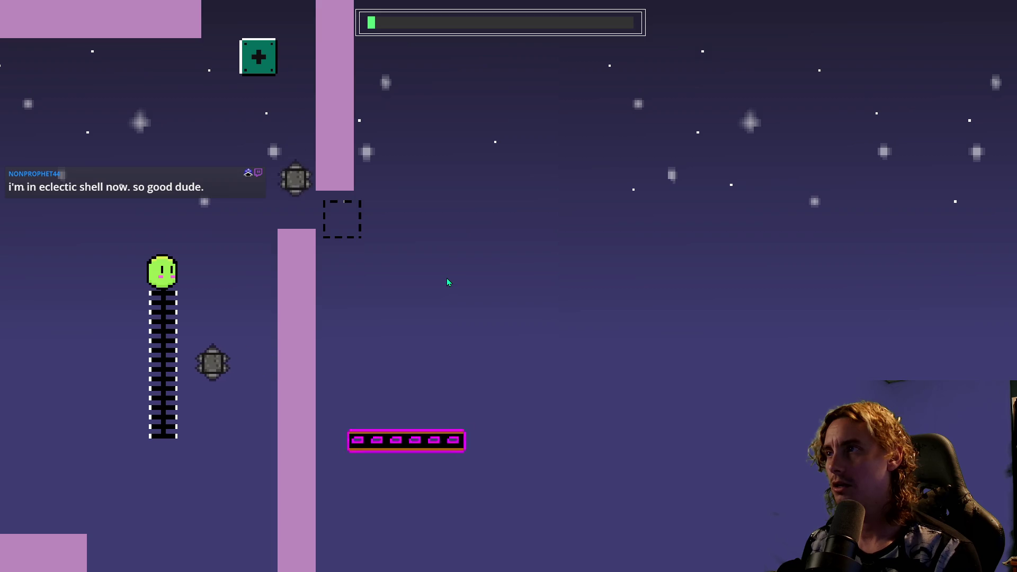
# Jump from the ladder onto the moving platform, then across the ladder top and toggle block.
pyautogui.press('space')
pyautogui.press('Right')
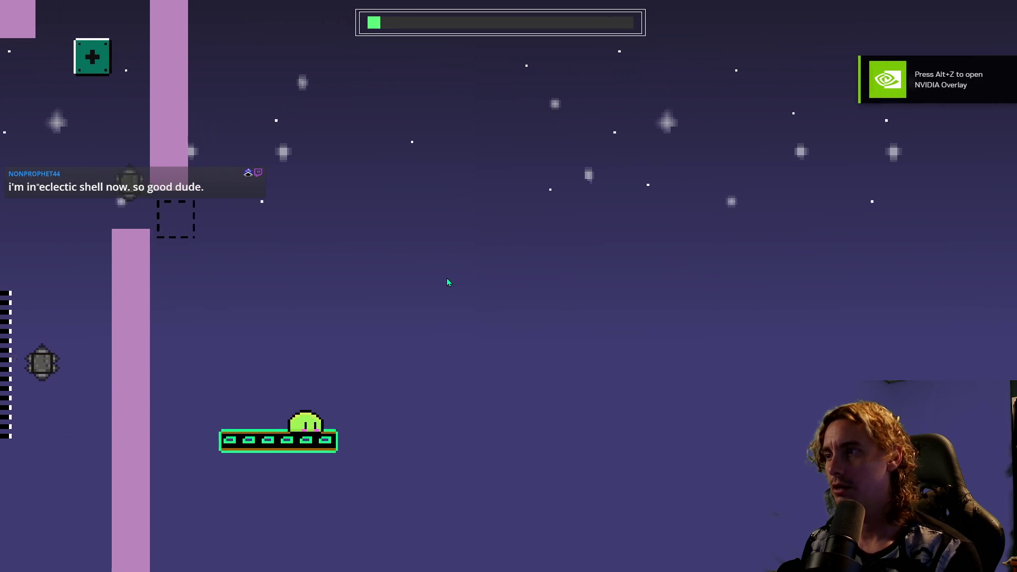
pyautogui.press('space')
pyautogui.press('Right')
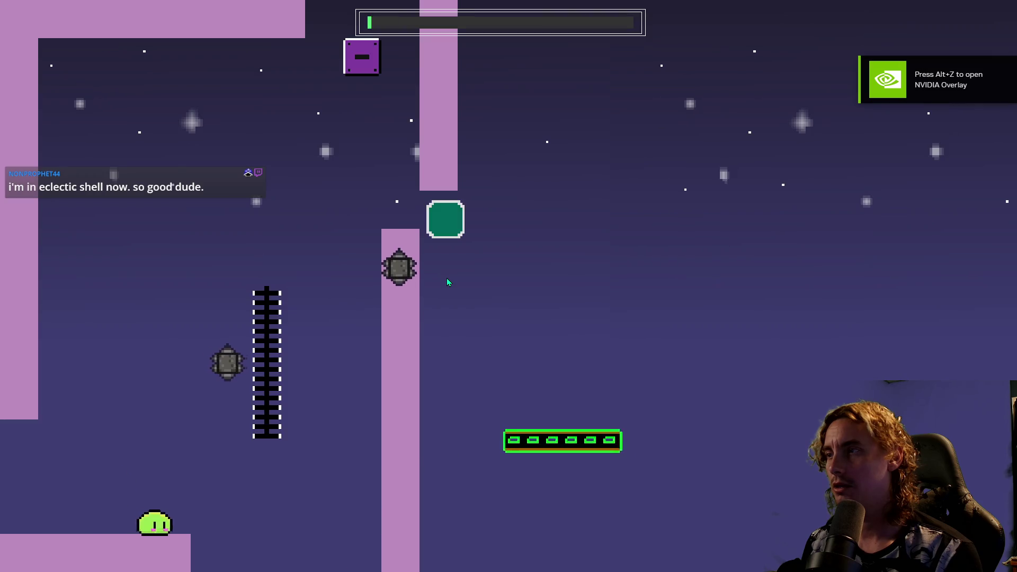
pyautogui.press('space')
pyautogui.press('Right')
pyautogui.press('space')
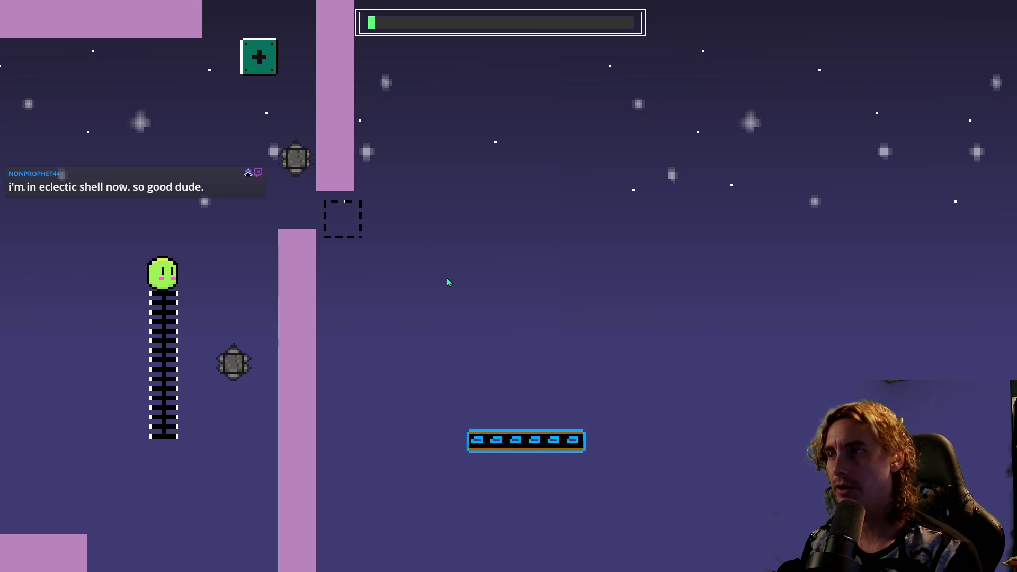
pyautogui.press('space')
pyautogui.press('Right')
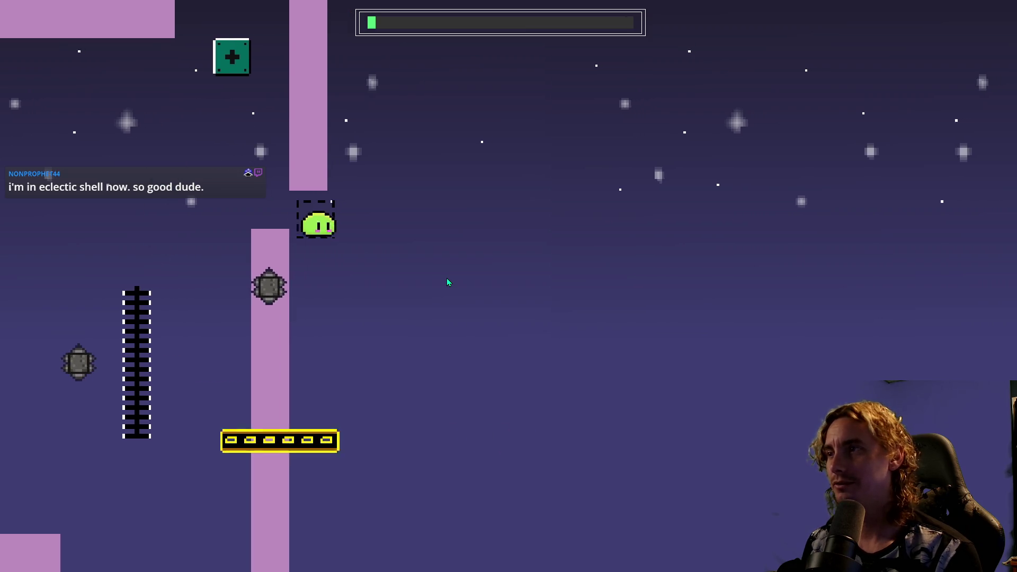
pyautogui.press('space')
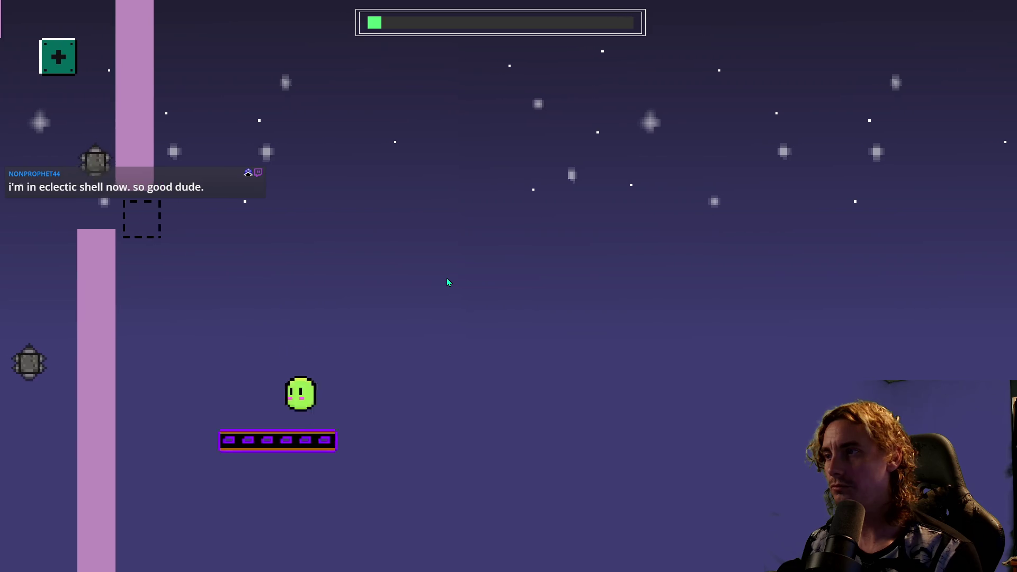
pyautogui.press('space')
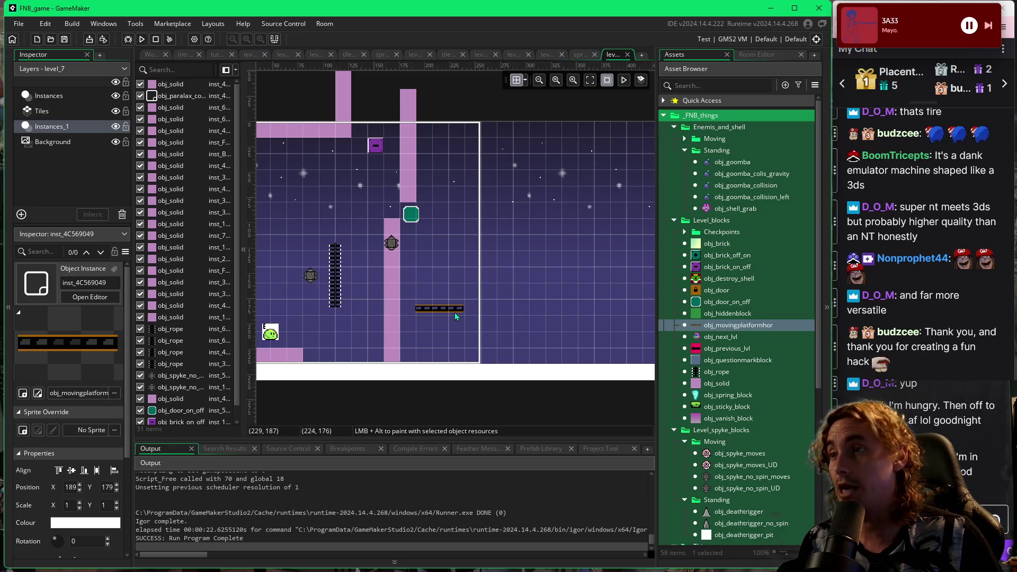
pyautogui.moveTo(532, 339); pyautogui.dragTo(501, 335)
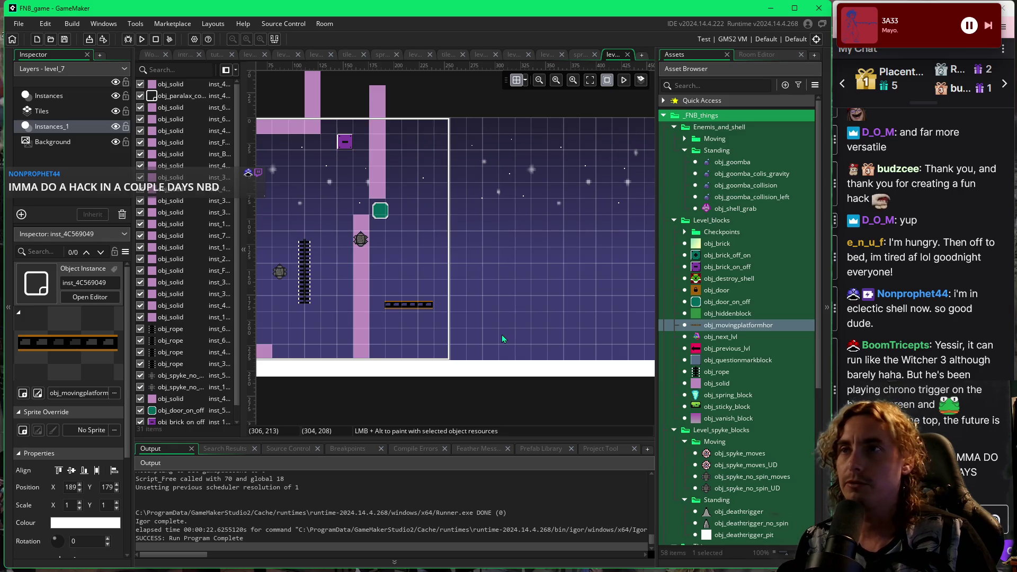
# Change the grid snap and place obj_spring_block right of the moving platform, shifted one cell right.
pyautogui.click(702, 397)
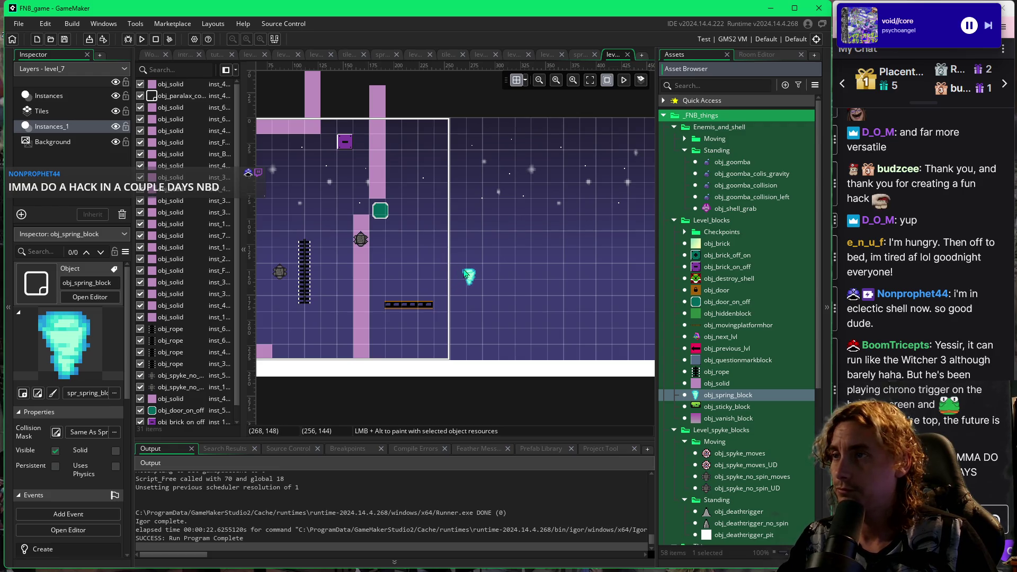
pyautogui.click(524, 80)
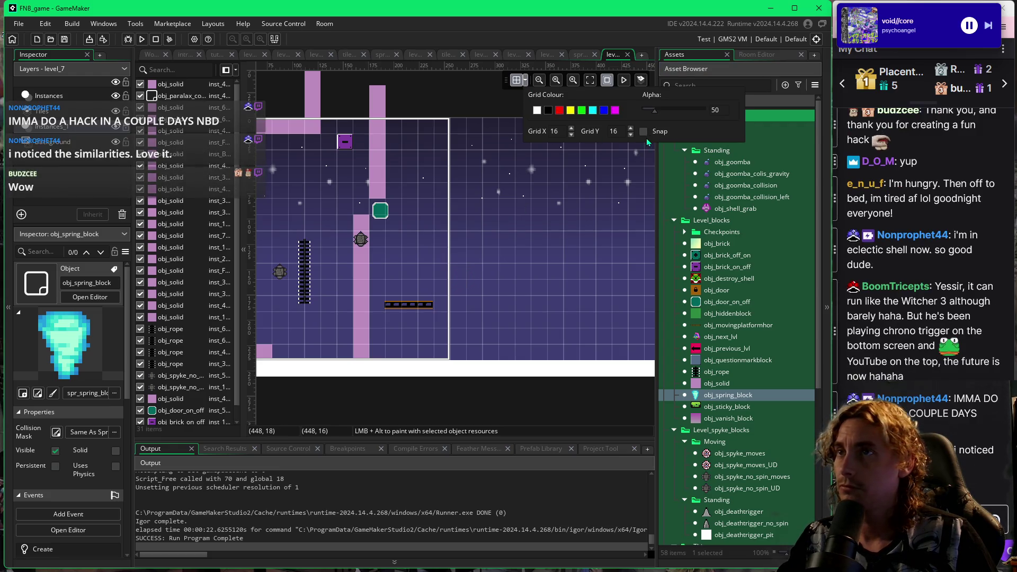
pyautogui.click(645, 131)
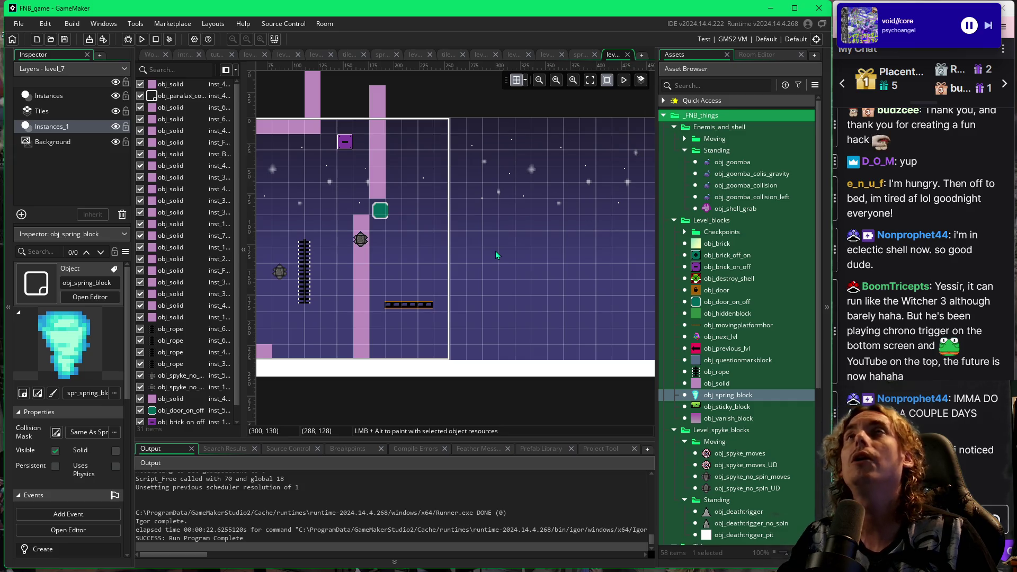
pyautogui.keyDown('alt'); pyautogui.click(473, 273); pyautogui.keyUp('alt')
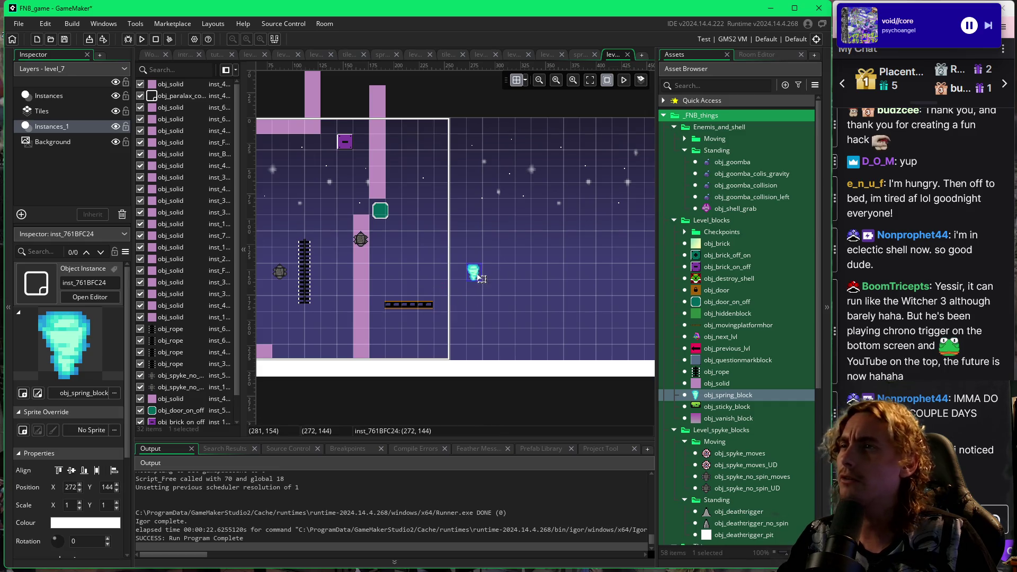
pyautogui.moveTo(484, 282); pyautogui.dragTo(499, 283)
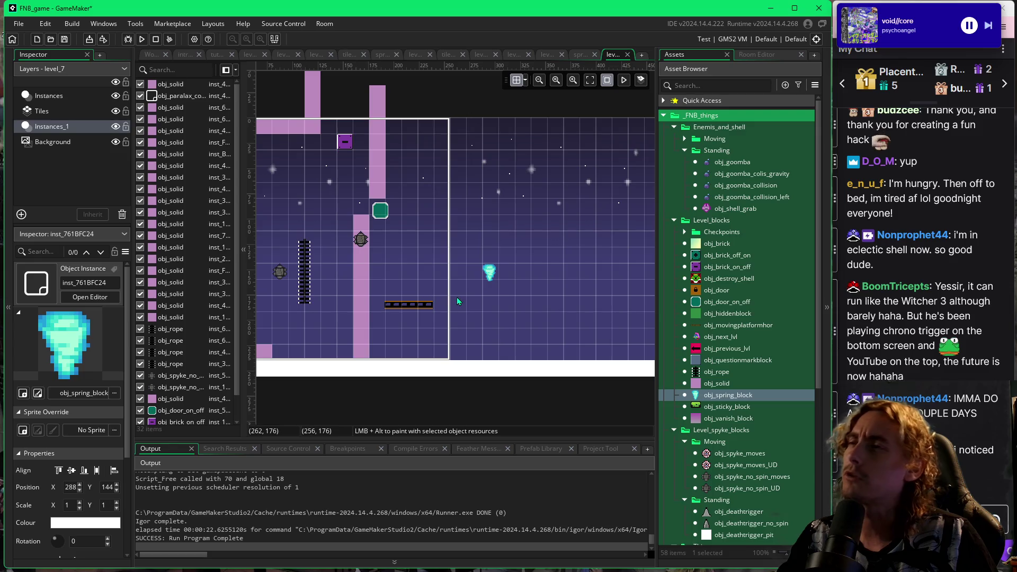
# Place an obj_spyke_no_spin_UD spike just right of the moving platform and run the game.
pyautogui.click(359, 243)
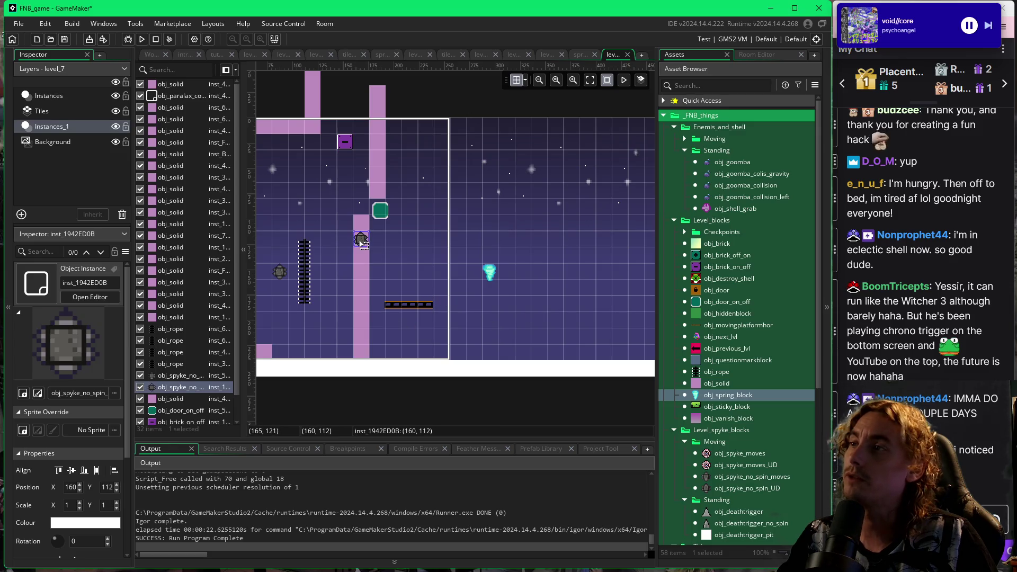
pyautogui.click(708, 490)
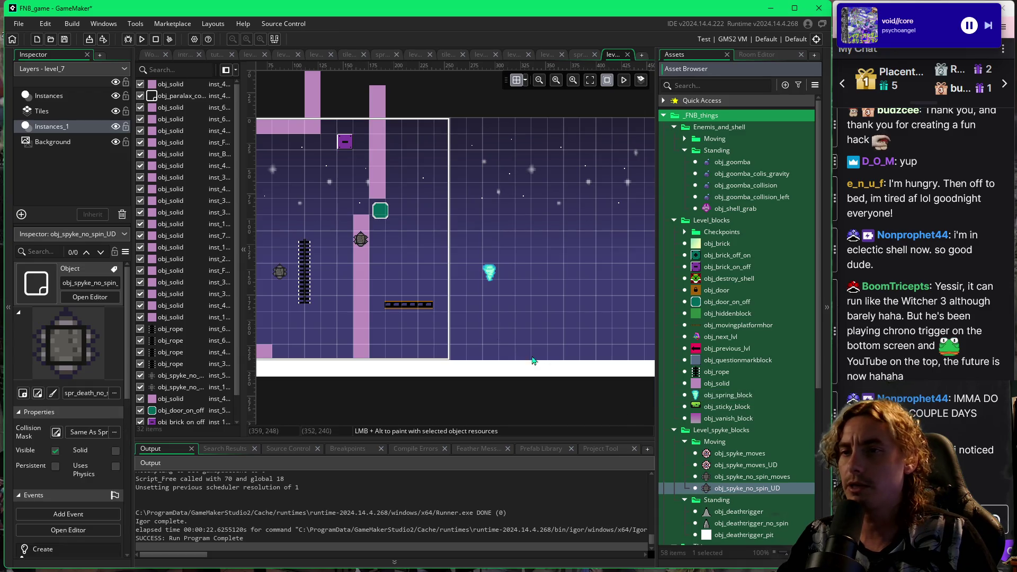
pyautogui.click(443, 288)
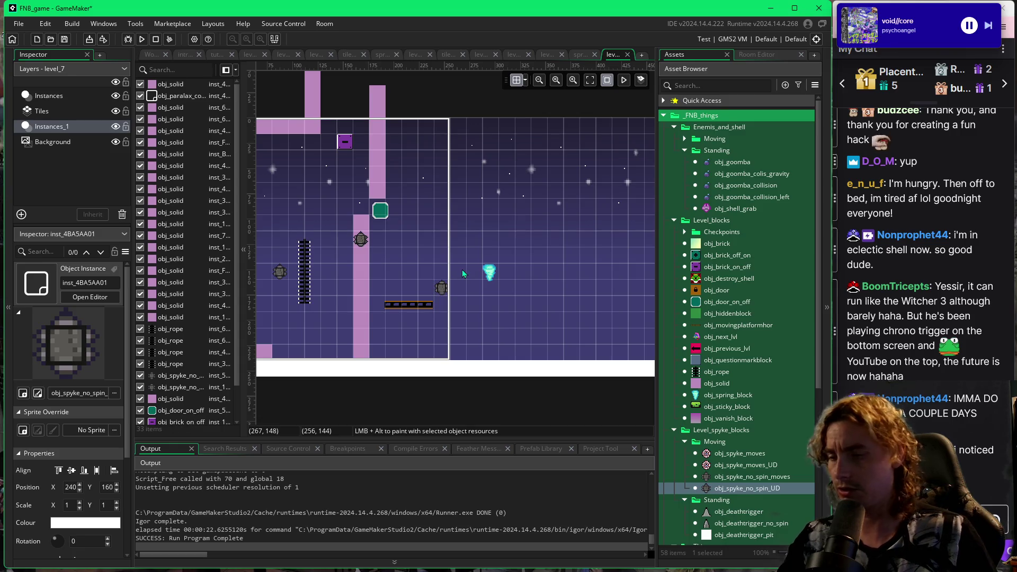
pyautogui.press('F5')
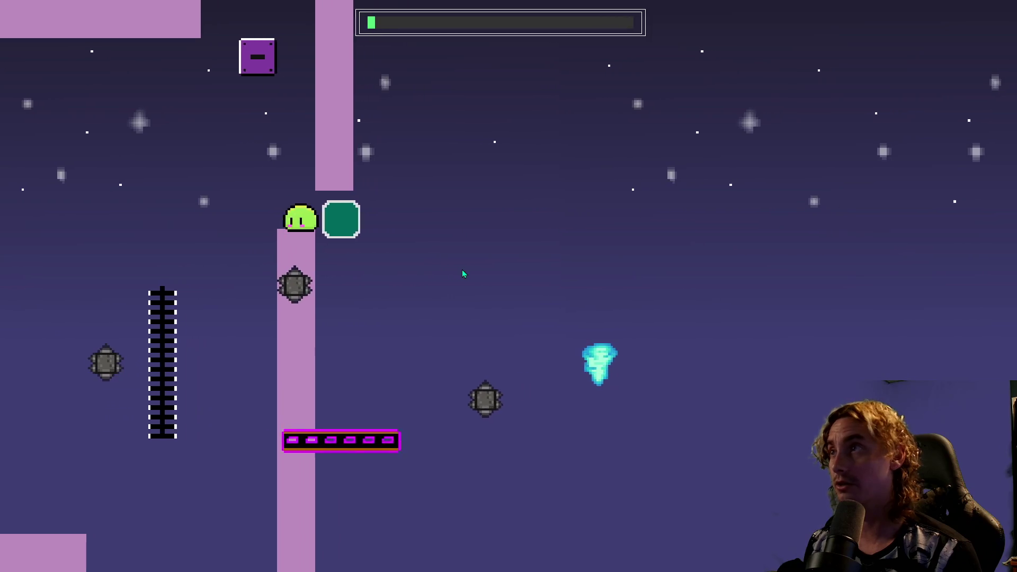
# Jump over the pink column, ride the moving platform and test rising on the tornado spring.
pyautogui.press('space')
pyautogui.press('Left')
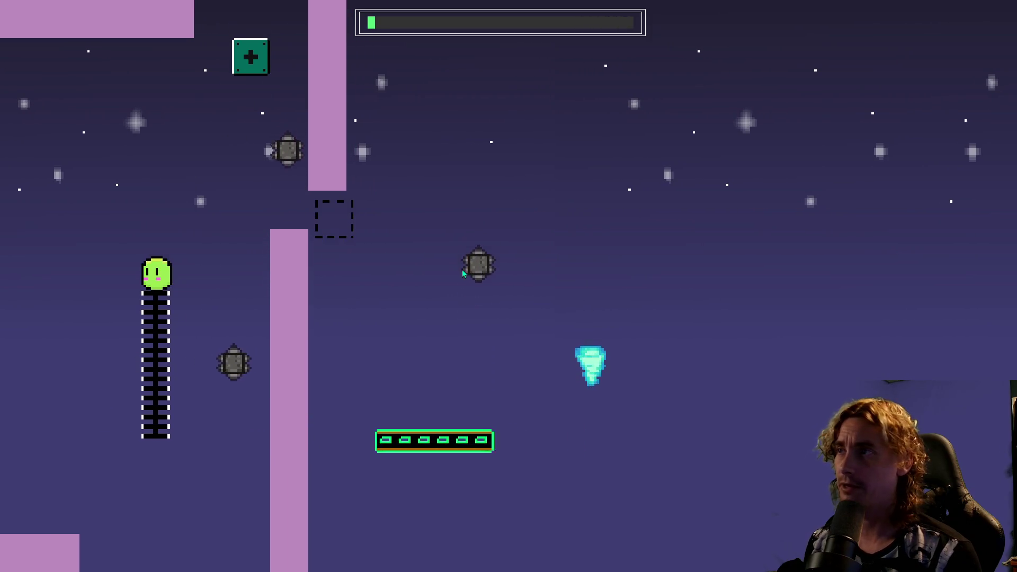
pyautogui.press('space')
pyautogui.press('Right')
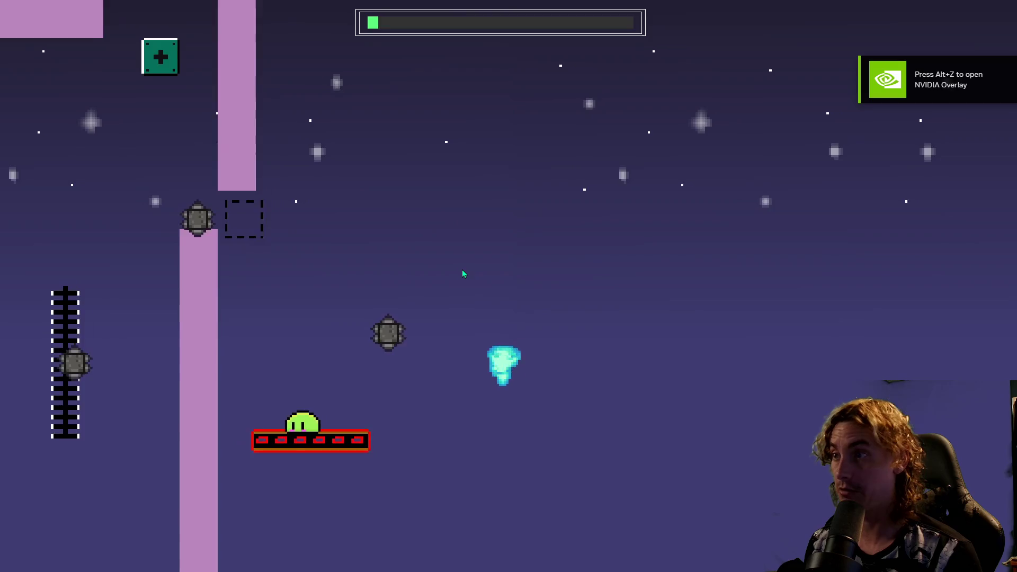
pyautogui.press('Right')
pyautogui.press('space')
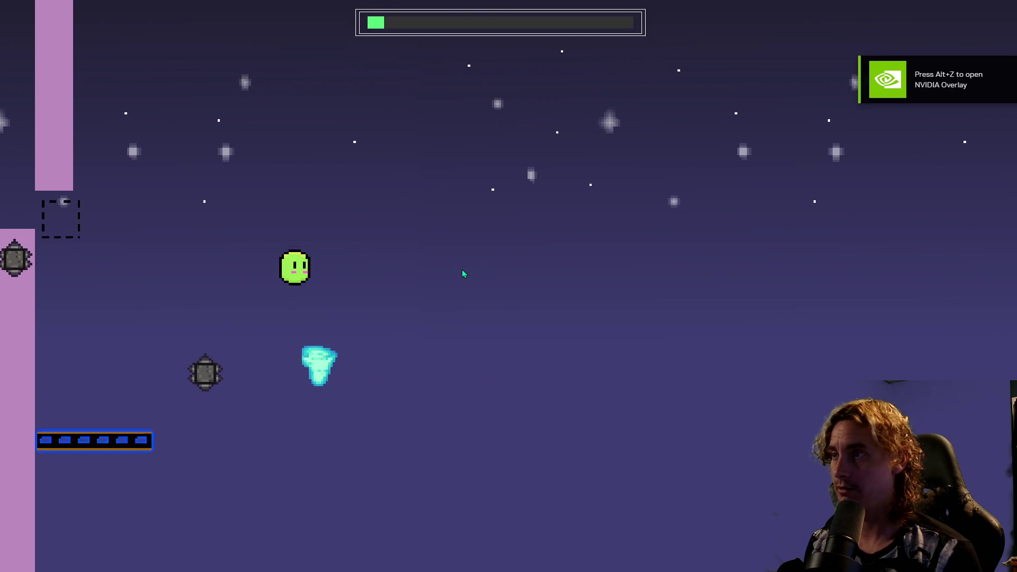
pyautogui.press('Left')
pyautogui.press('space')
pyautogui.press('Right')
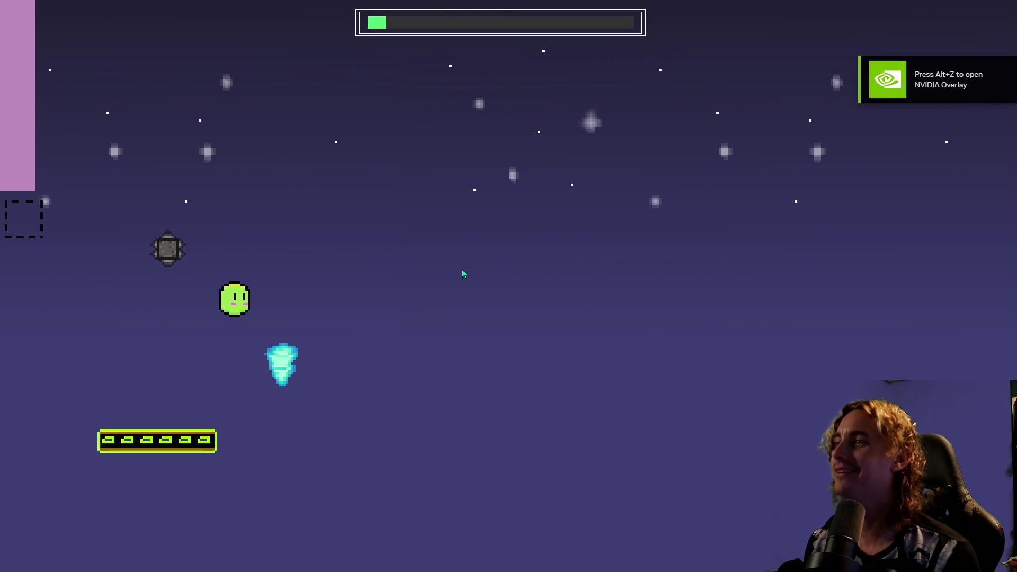
pyautogui.press('Left')
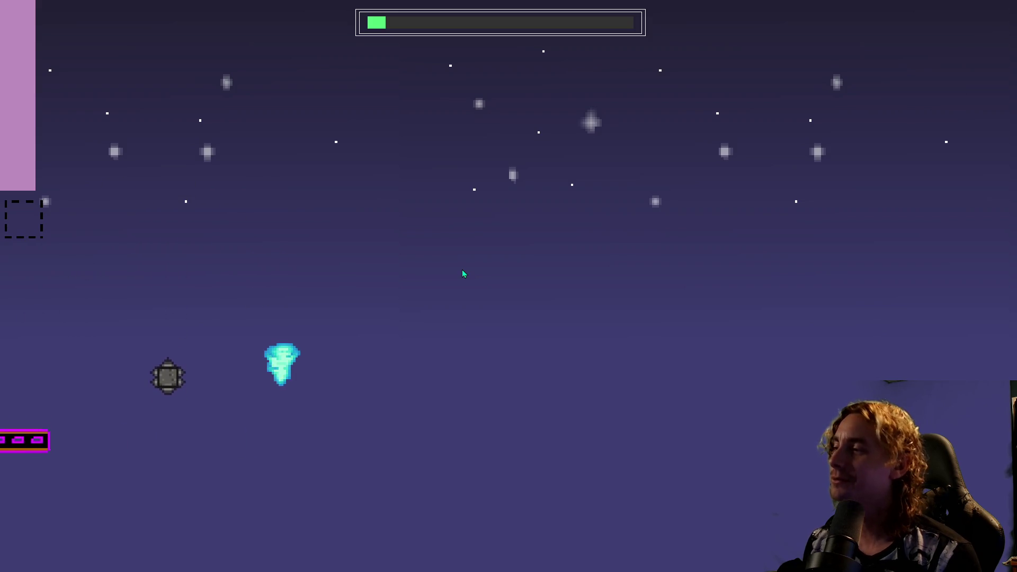
pyautogui.press('space')
pyautogui.press('Right')
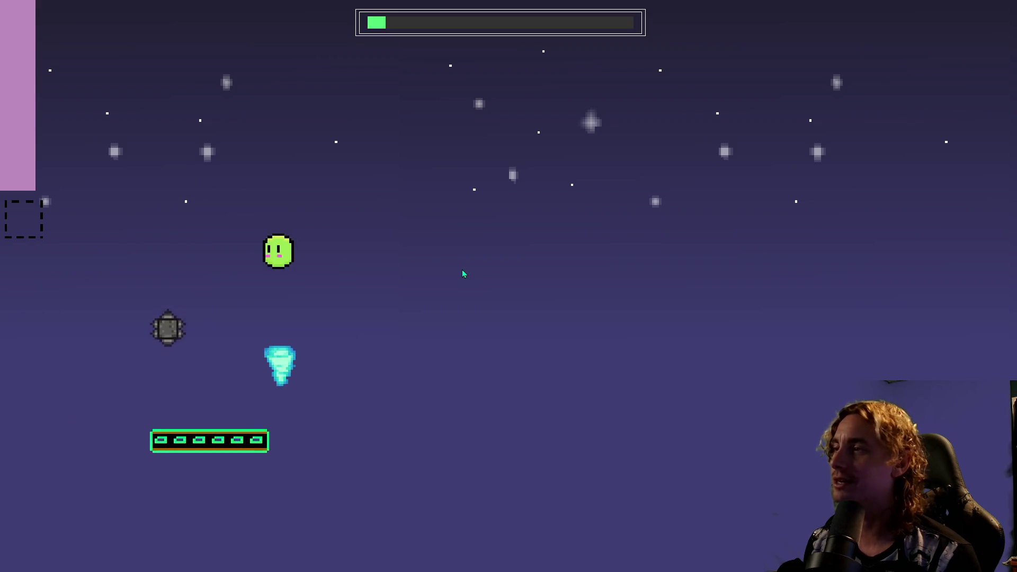
pyautogui.press('Left')
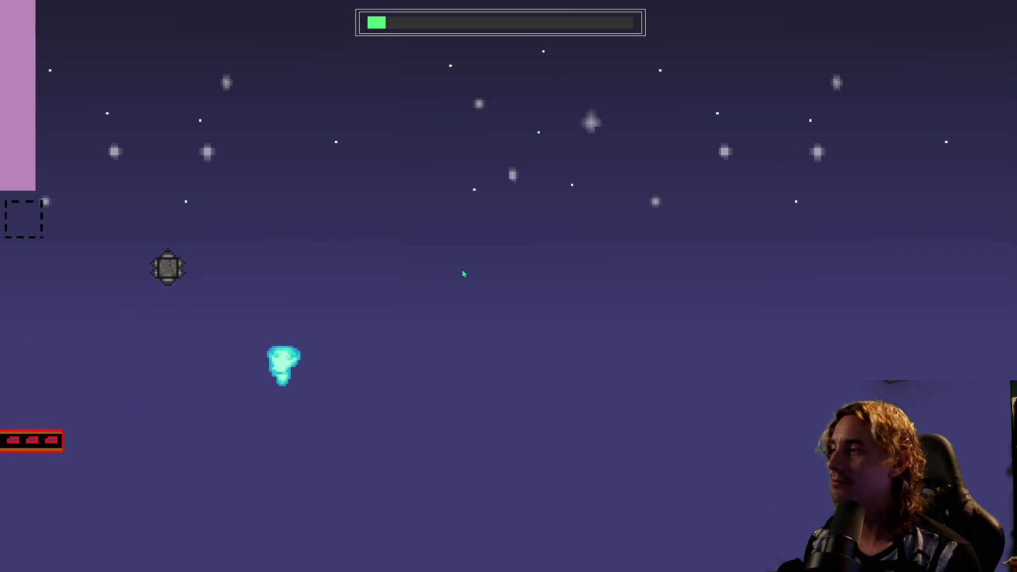
pyautogui.press('Right')
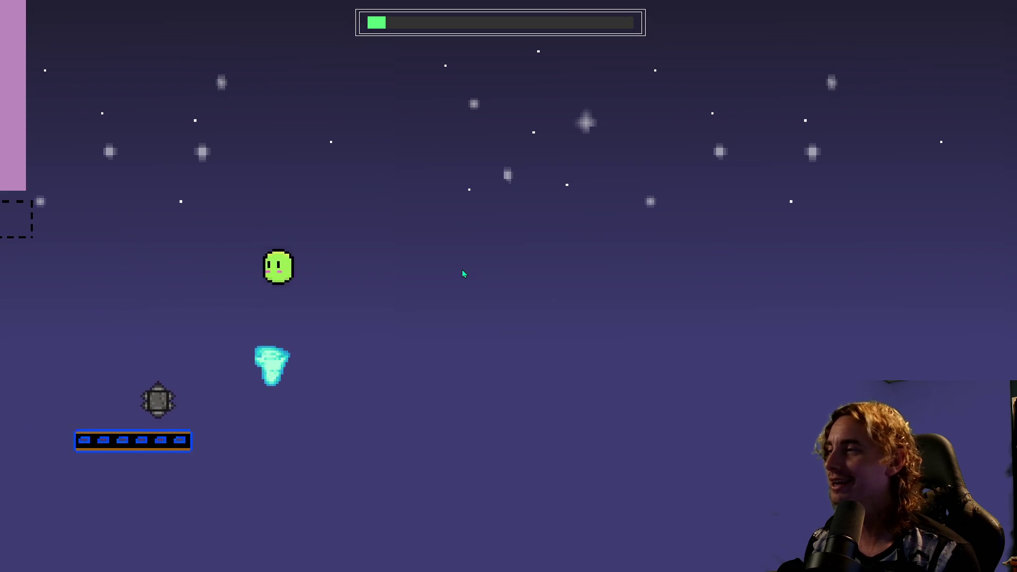
pyautogui.press('Left')
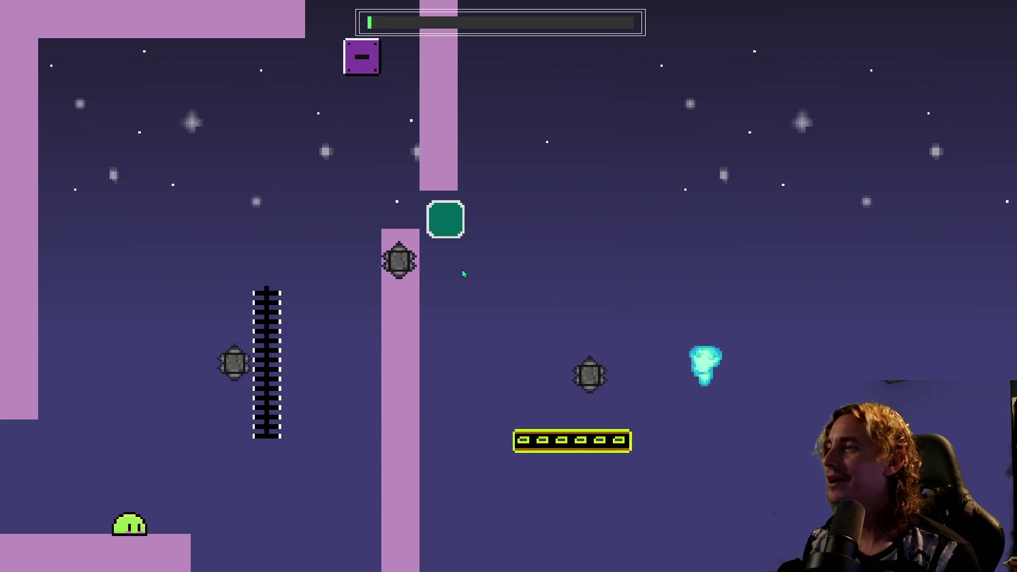
# After respawning, climb the rope, hit the on/off switch block and ride the lower moving platform.
pyautogui.press('Right')
pyautogui.press('Up')
pyautogui.press('Up')
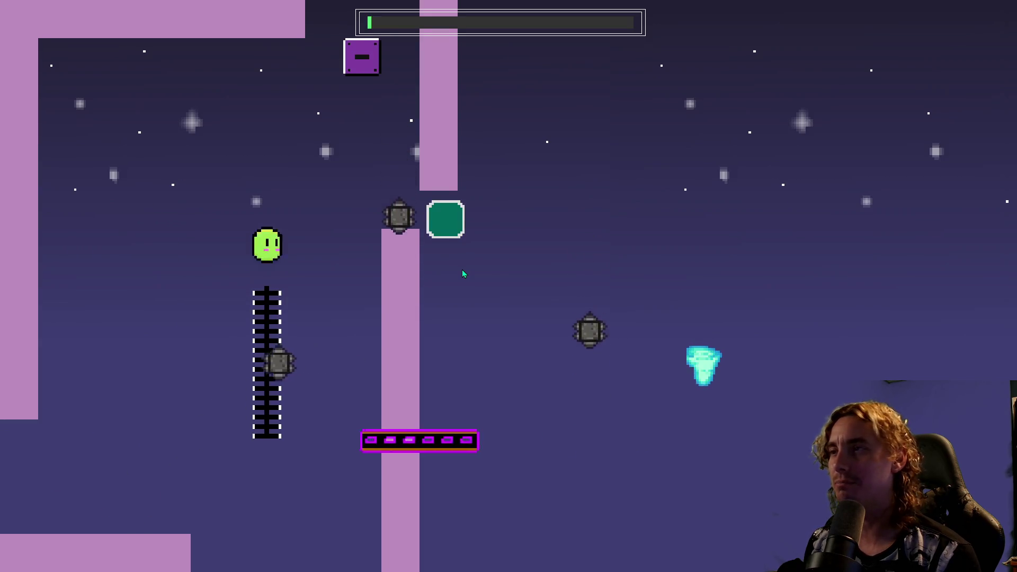
pyautogui.press('Right')
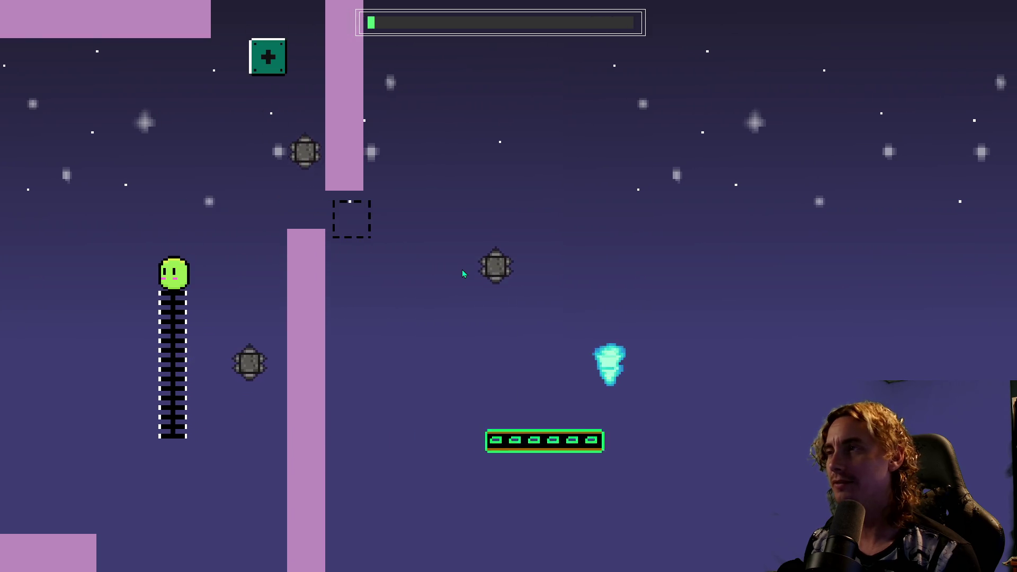
pyautogui.press('Up')
pyautogui.press('Right')
pyautogui.press('Right')
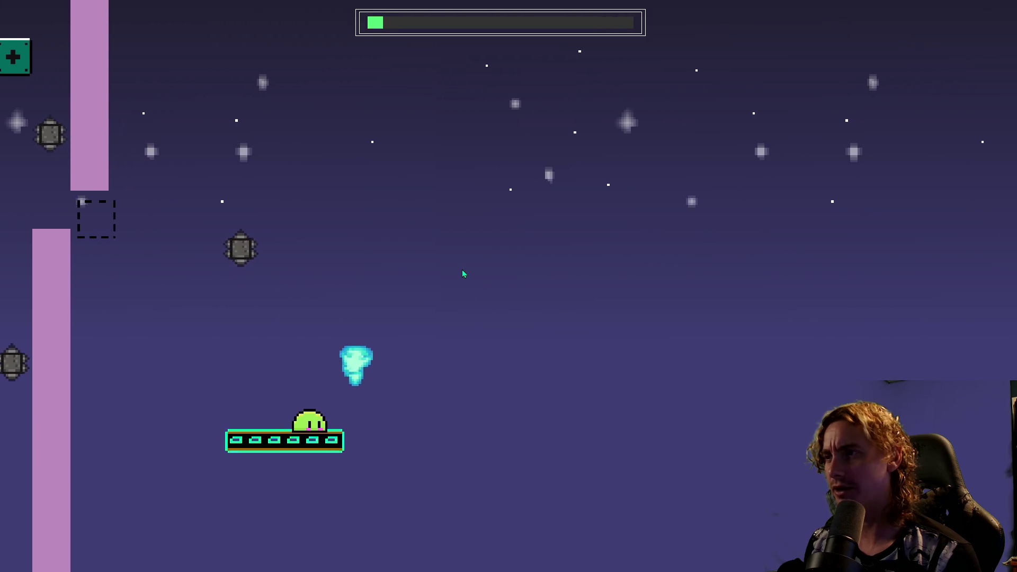
pyautogui.press('Up')
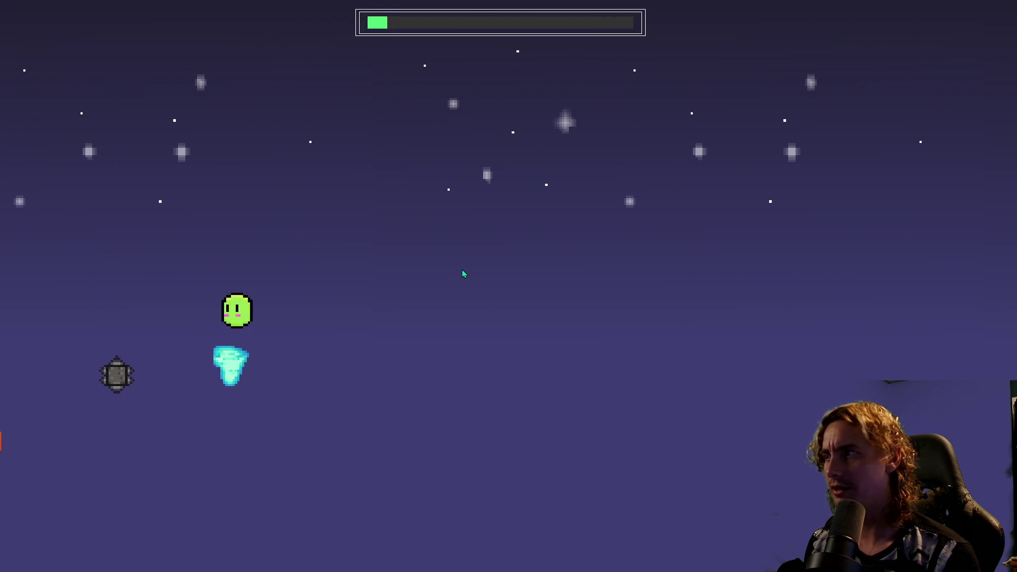
pyautogui.press('Up')
pyautogui.press('Left')
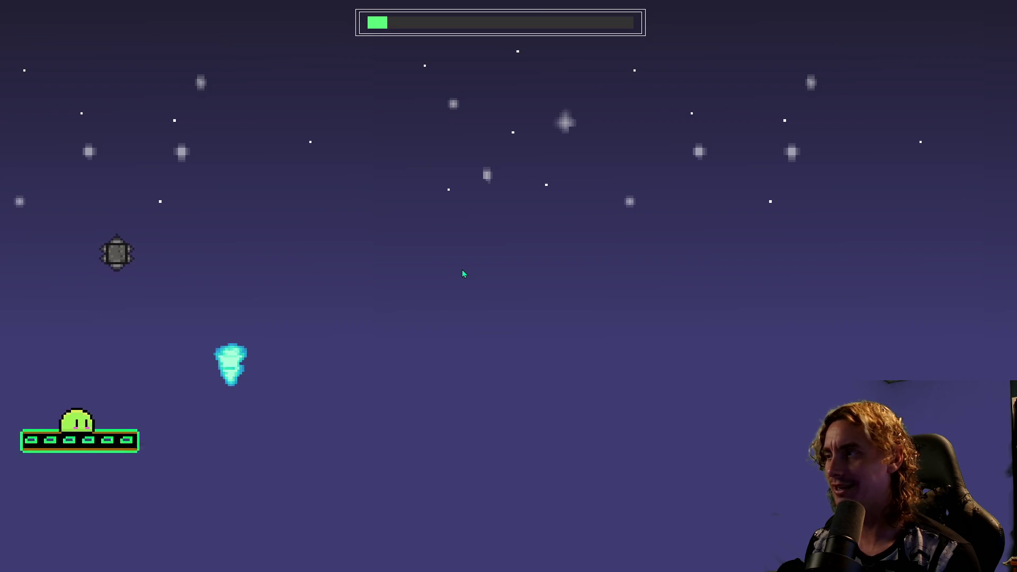
pyautogui.press('Up')
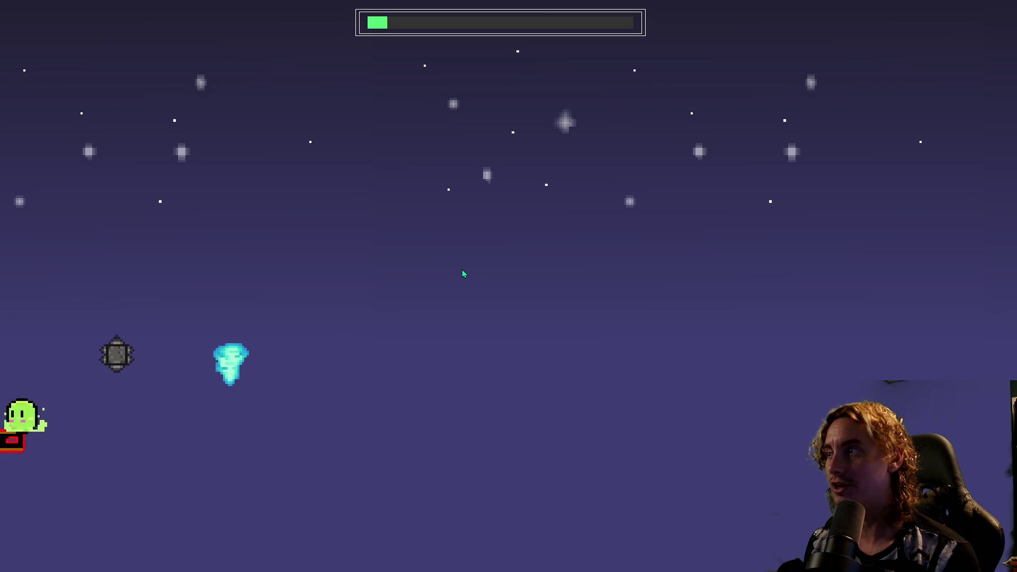
pyautogui.press('Up')
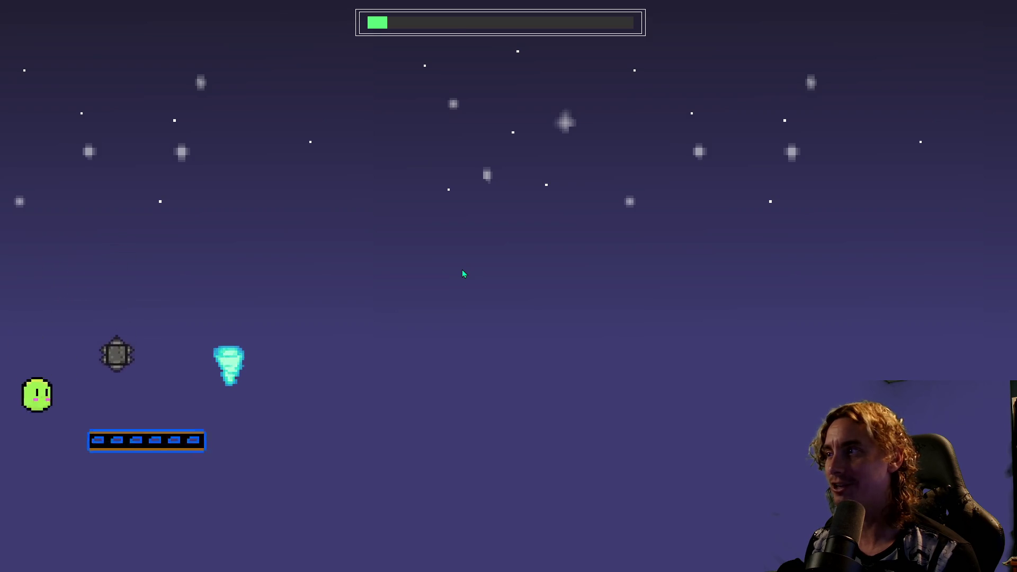
# Climb the rope again, toggle the door block with the switch and jump past it onto the platform.
pyautogui.press('Right')
pyautogui.press('Up')
pyautogui.press('Up')
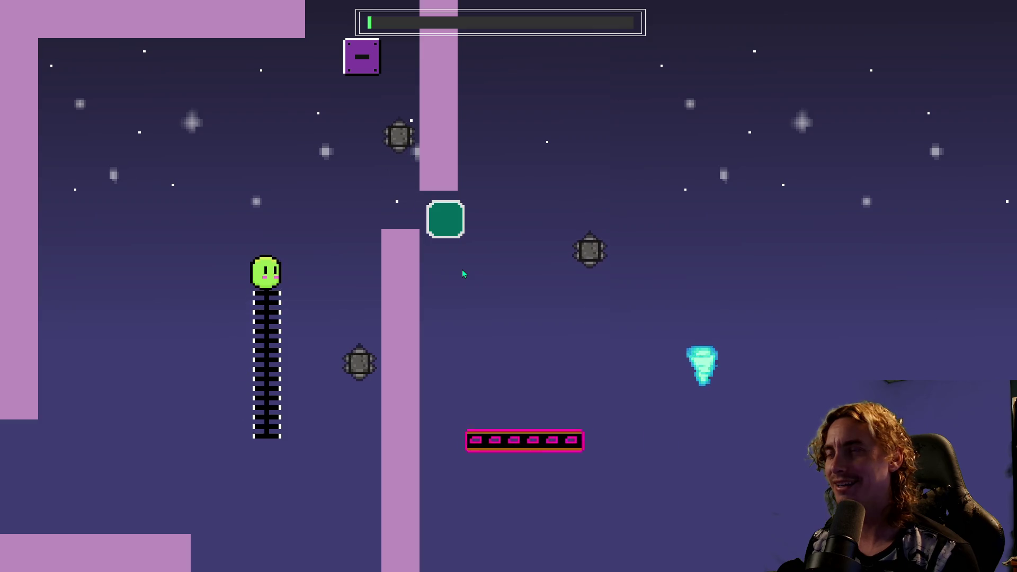
pyautogui.press('Right')
pyautogui.press('Left')
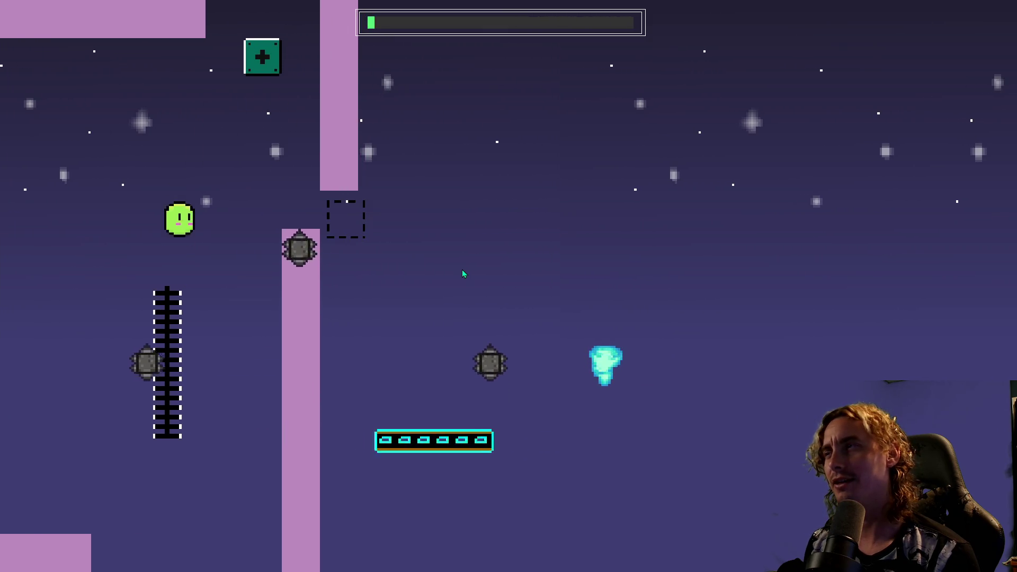
pyautogui.press('Up')
pyautogui.press('Right')
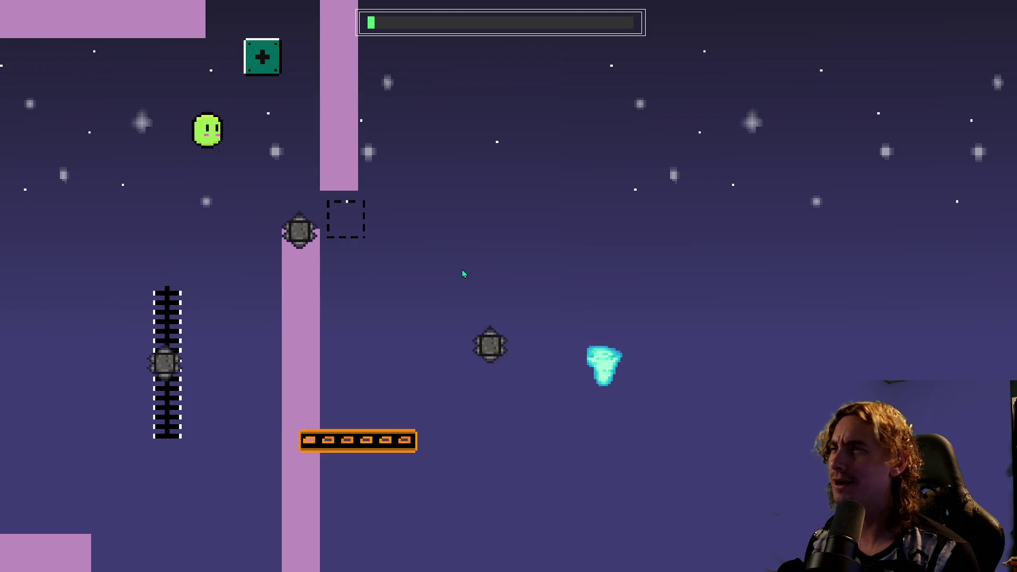
pyautogui.press('Up')
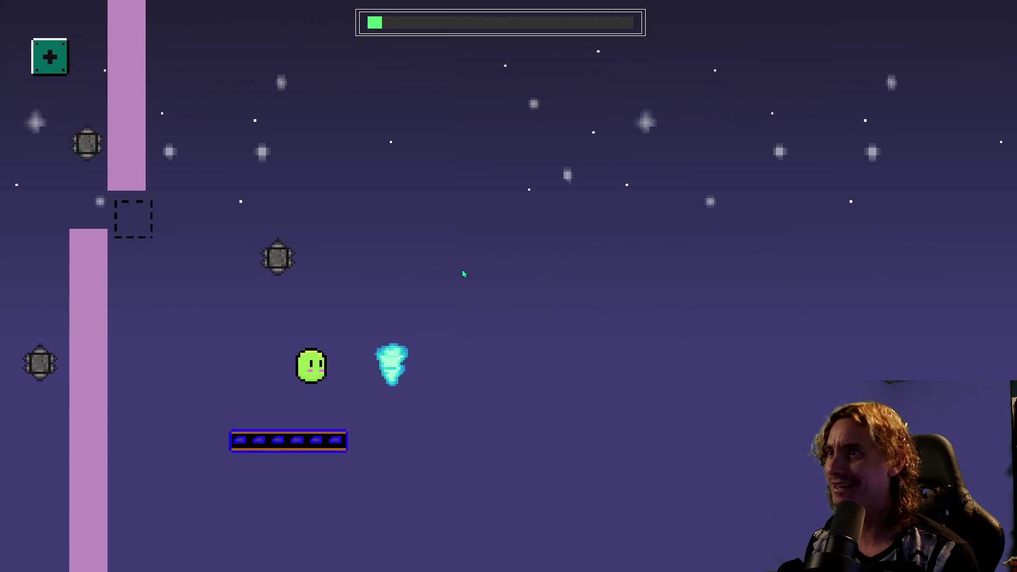
pyautogui.press('Left')
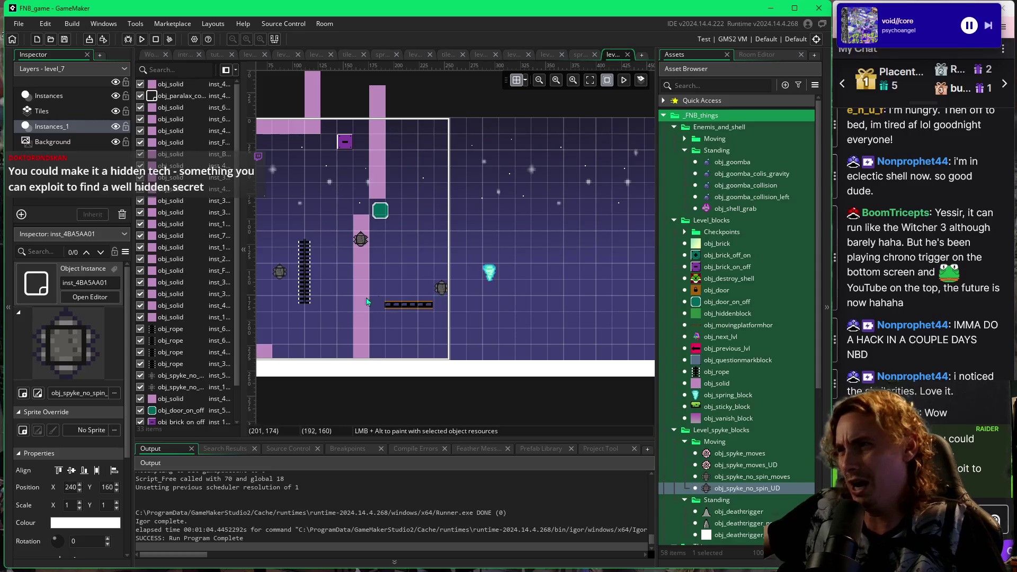
# Zoom out the room view and select the moving platform instance.
pyautogui.scroll(-2, 424, 286)
pyautogui.click(498, 311)
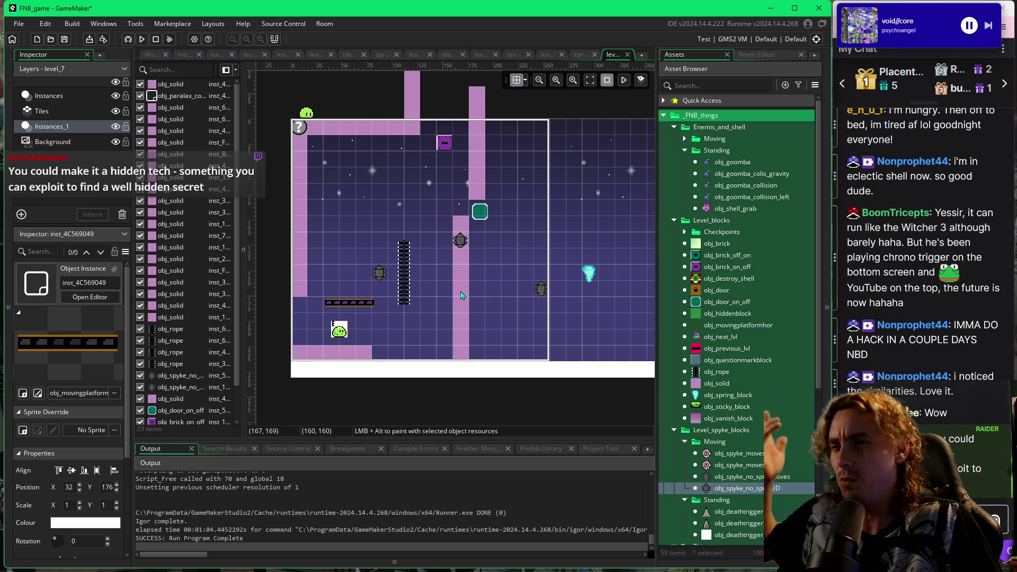
# Place an obj_solid block left of the rope and stretch it upward into a 1×7 pillar.
pyautogui.click(698, 384)
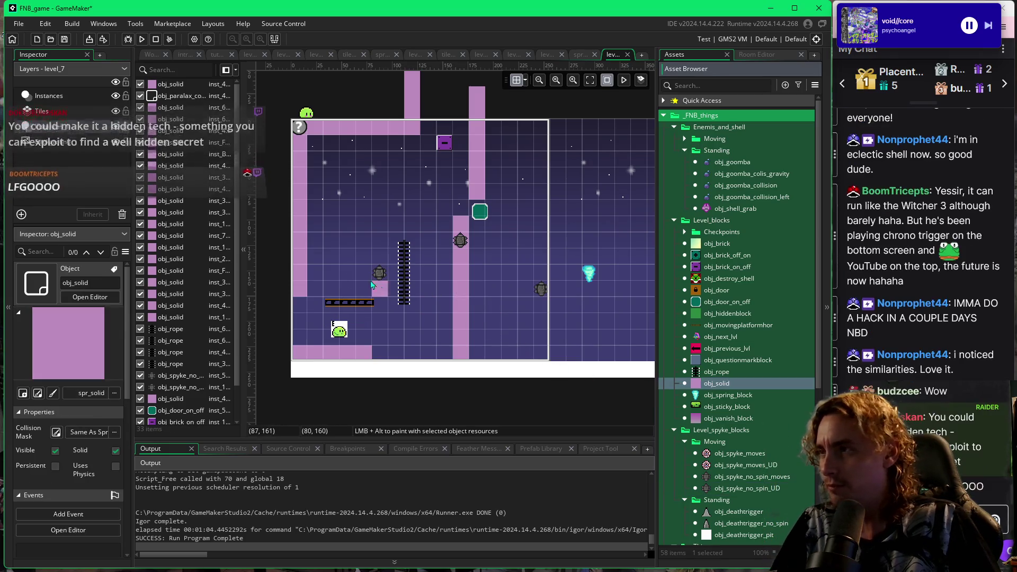
pyautogui.keyDown('alt'); pyautogui.click(349, 275); pyautogui.keyUp('alt')
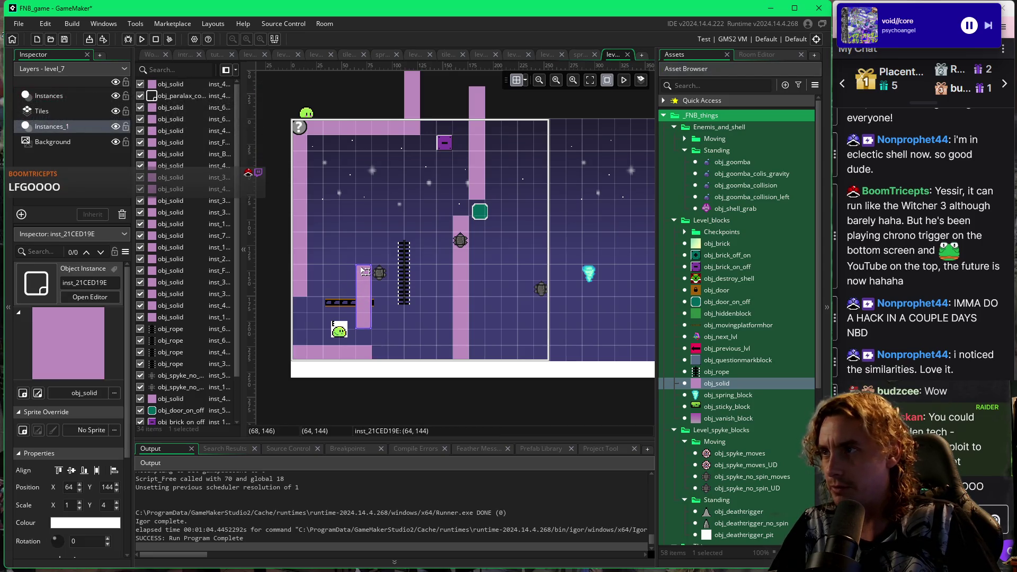
pyautogui.moveTo(365, 271); pyautogui.dragTo(363, 247)
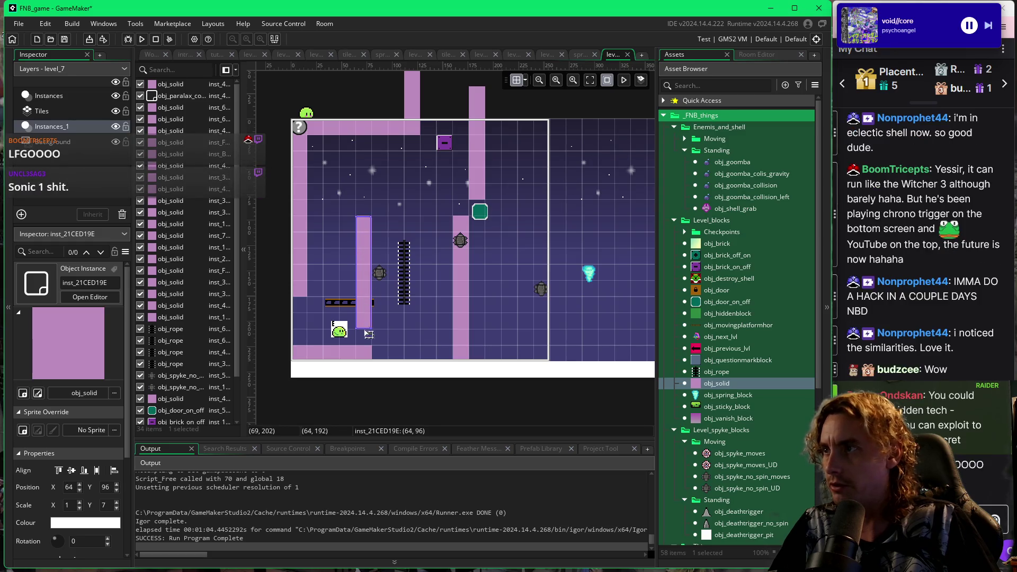
# Run the game and jump left off the rope to reach the moving platform.
pyautogui.press('F5')
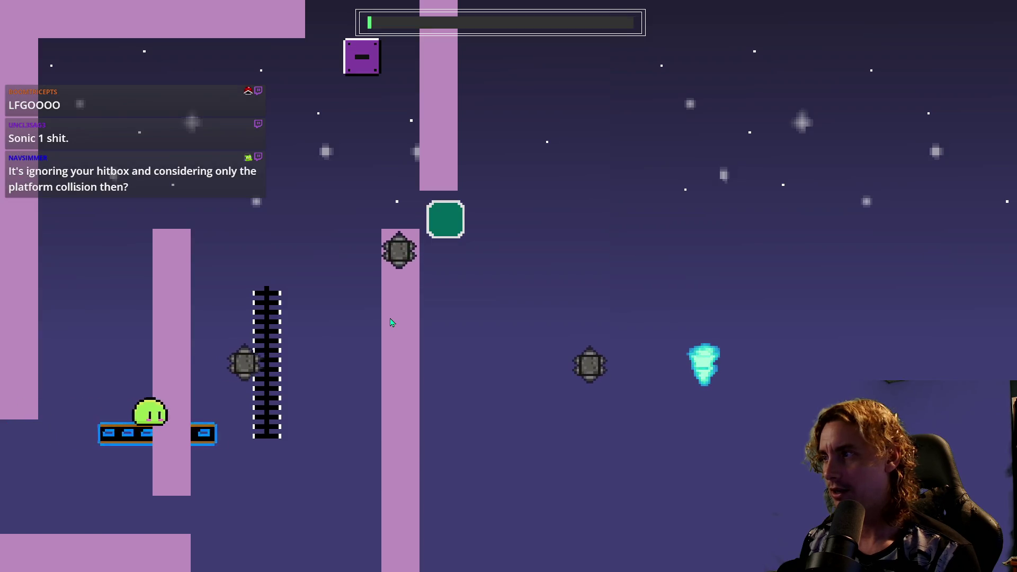
pyautogui.press('space')
pyautogui.press('Left')
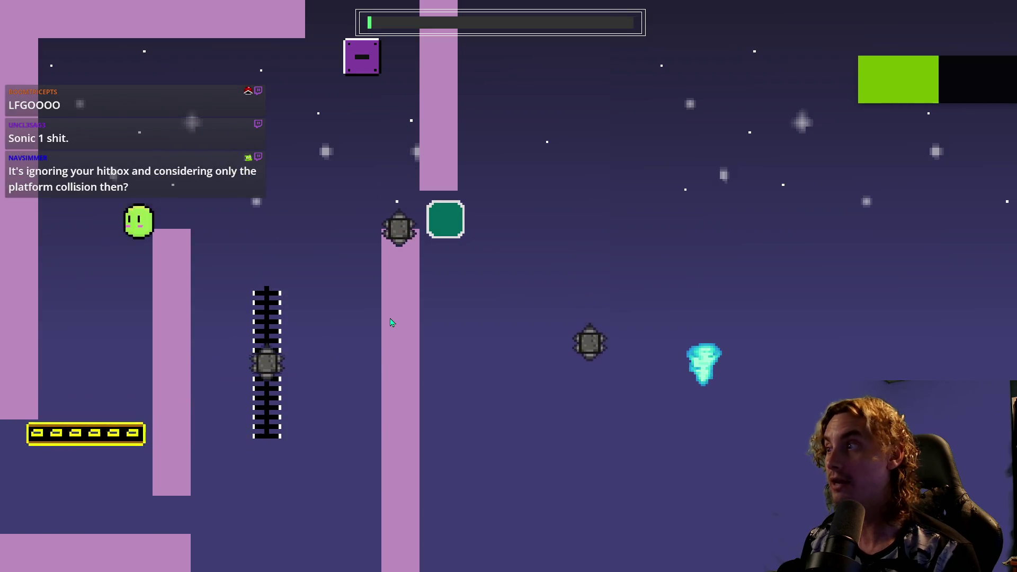
pyautogui.press('space')
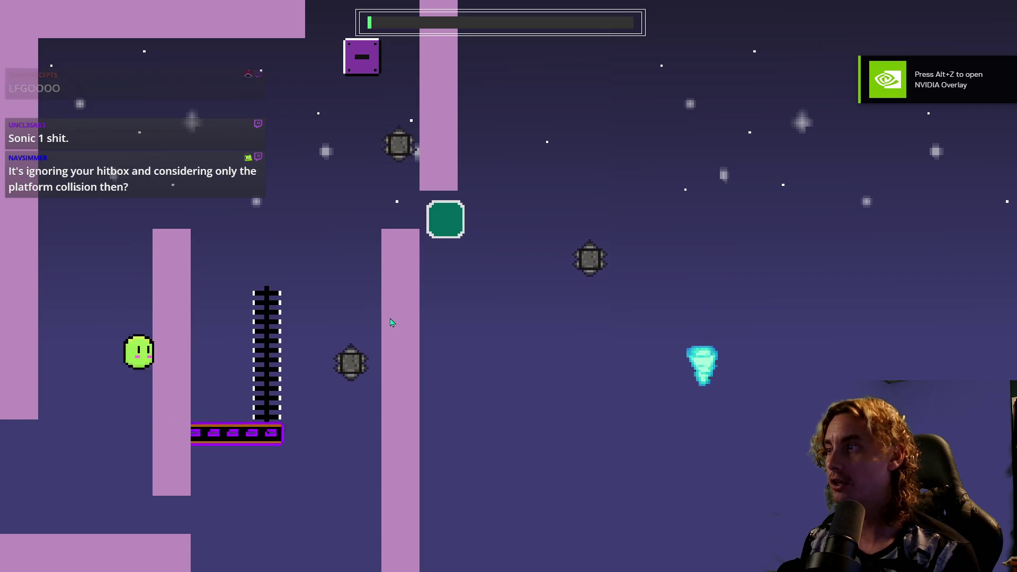
pyautogui.press('Left')
pyautogui.press('space')
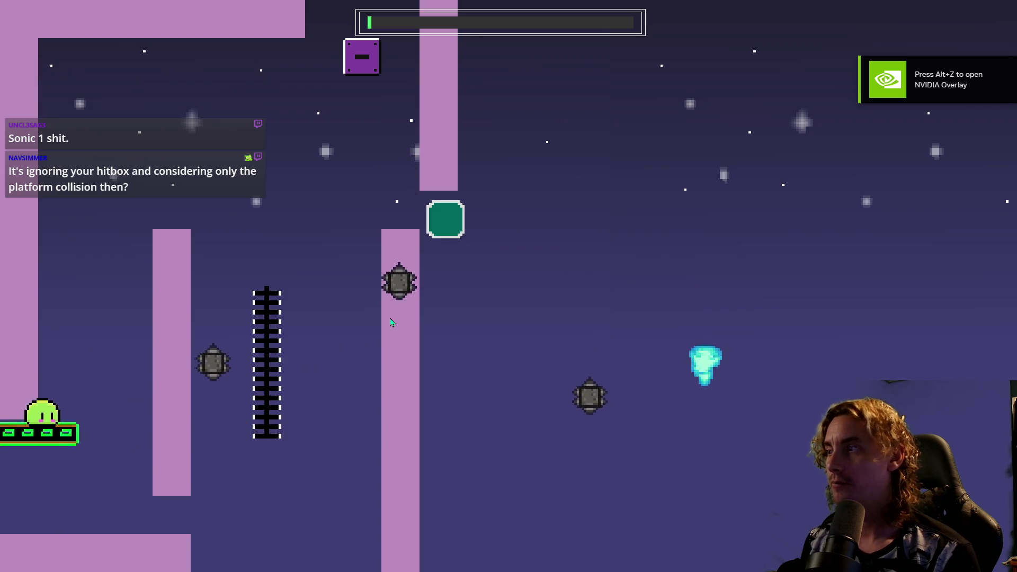
# Ride the platform past the new pillar, climb the rope and hit the on/off switch block.
pyautogui.press('space')
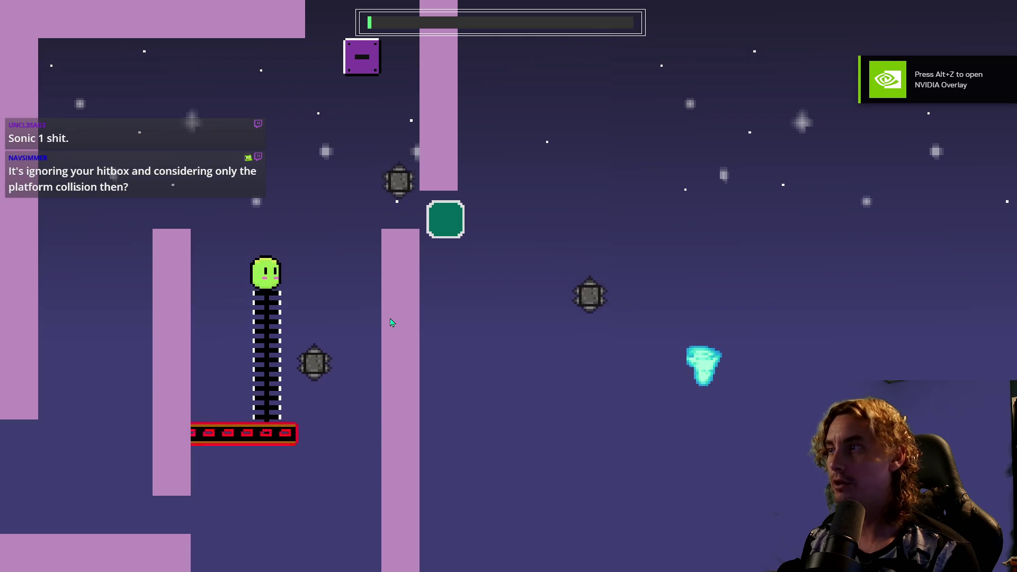
pyautogui.press('space')
pyautogui.press('Left')
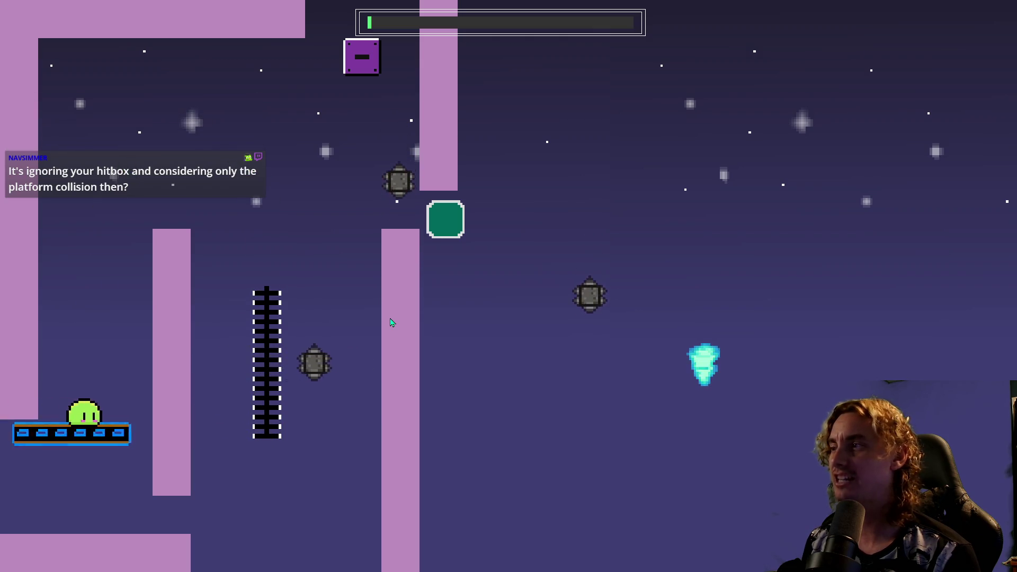
pyautogui.press('space')
pyautogui.press('space')
pyautogui.press('Right')
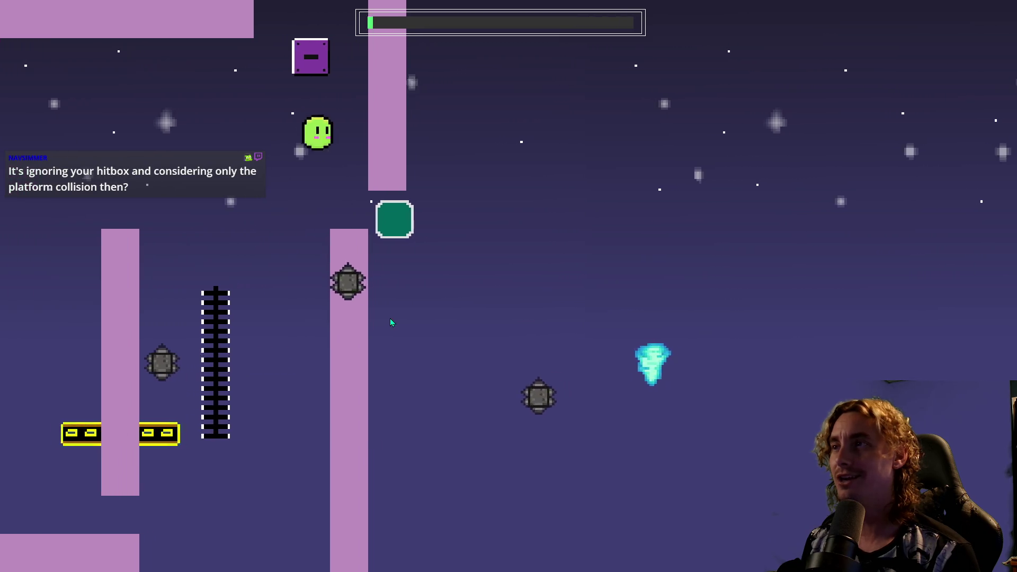
pyautogui.press('Left')
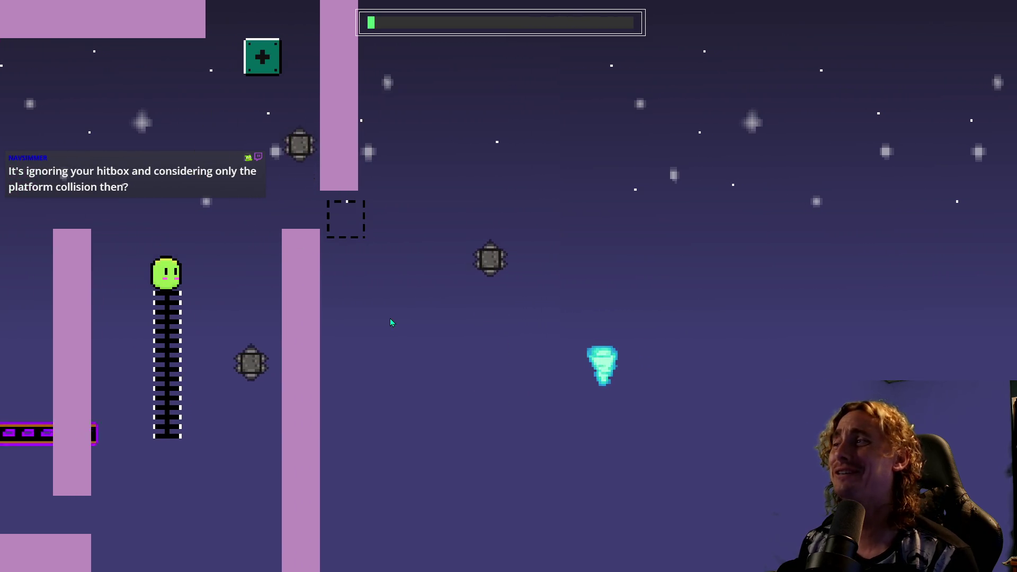
pyautogui.press('Left')
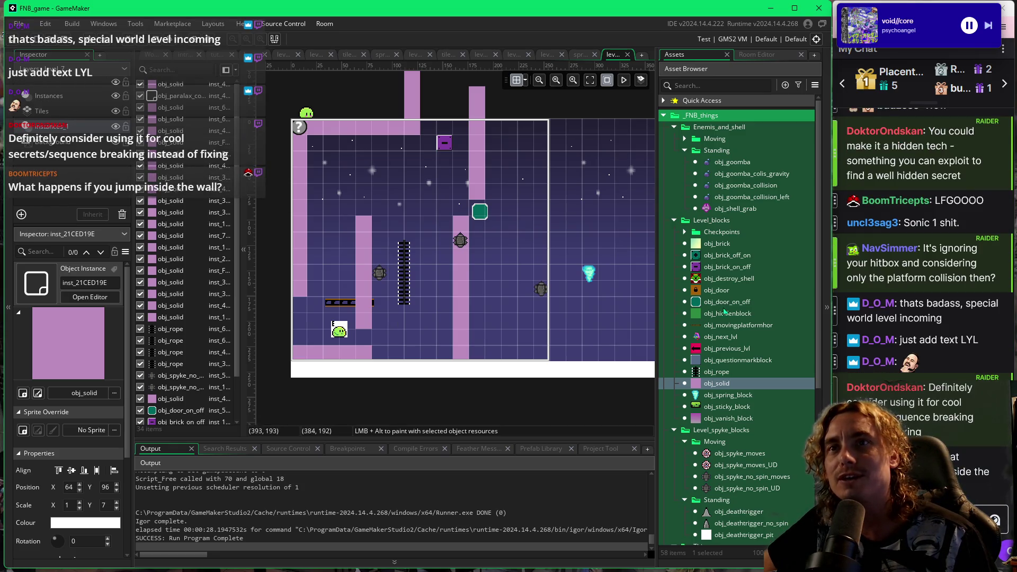
# Scroll through the chat and relaunch the game with F5 for another test.
pyautogui.scroll(3, 925, 261)
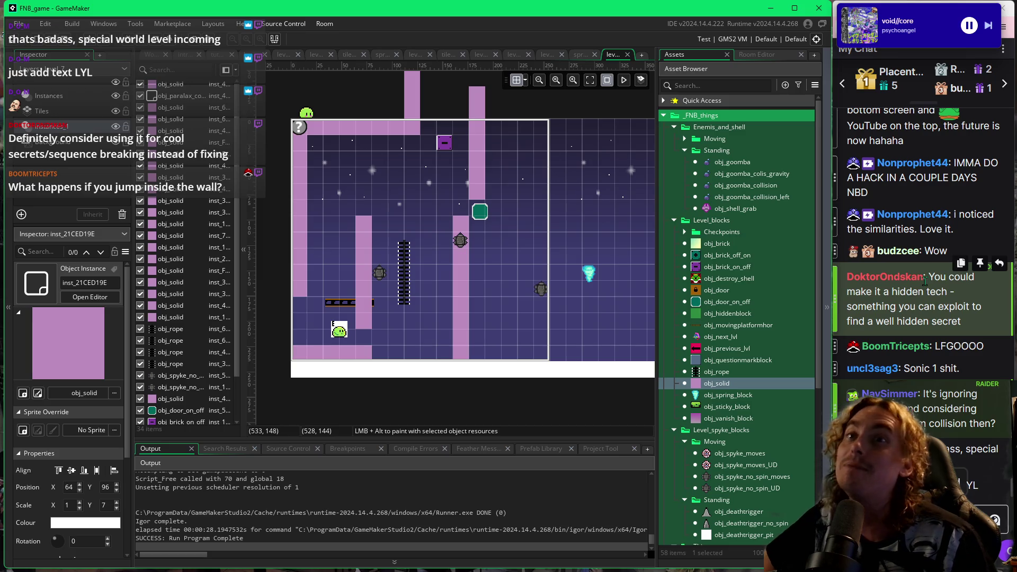
pyautogui.scroll(-3, 925, 281)
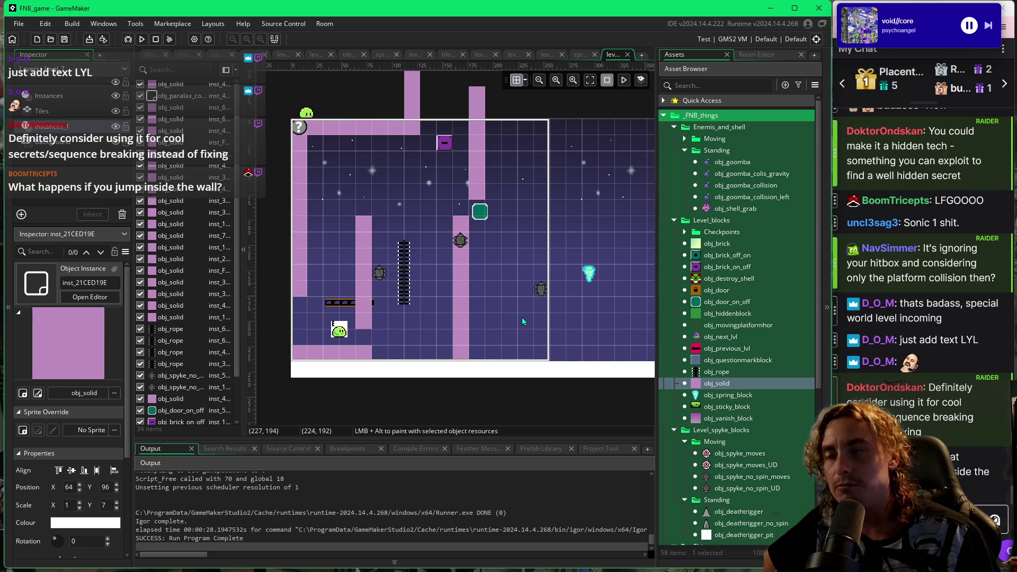
pyautogui.press('F5')
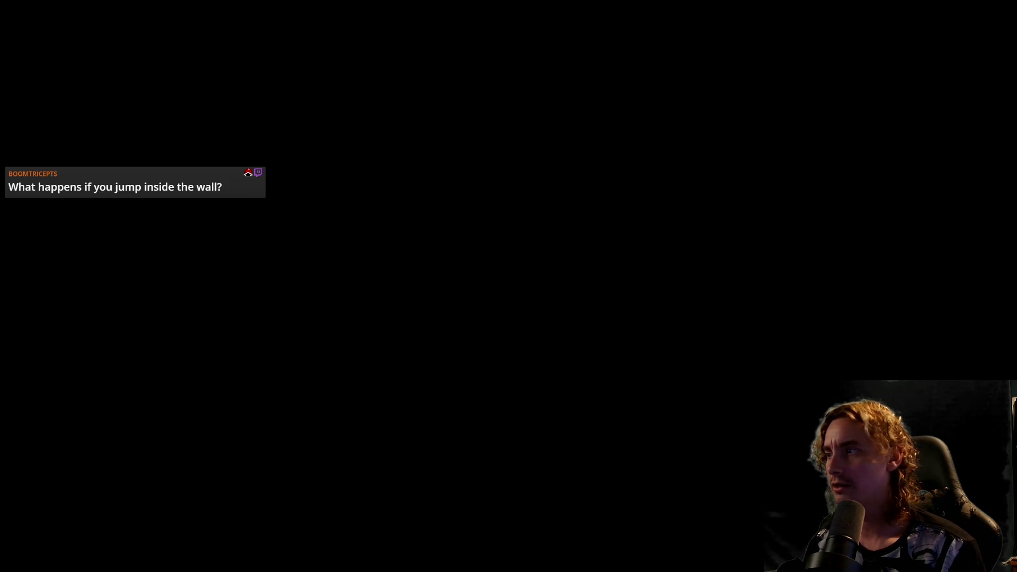
# Jump onto the moving platform, hop while it carries the player, drop to the floor and return.
pyautogui.press('Left')
pyautogui.press('space')
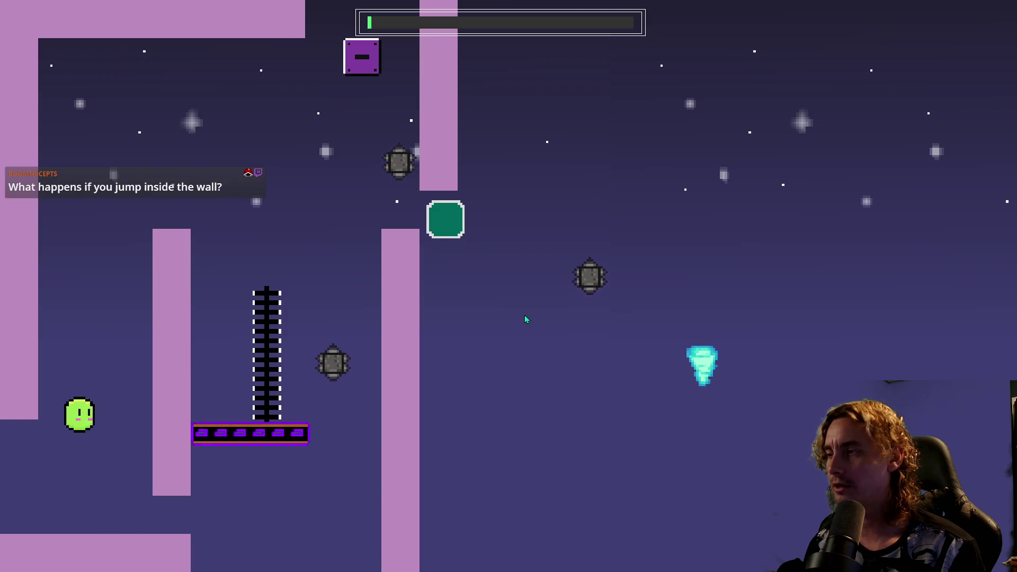
pyautogui.press('Right')
pyautogui.press('Left')
pyautogui.press('Right')
pyautogui.press('space')
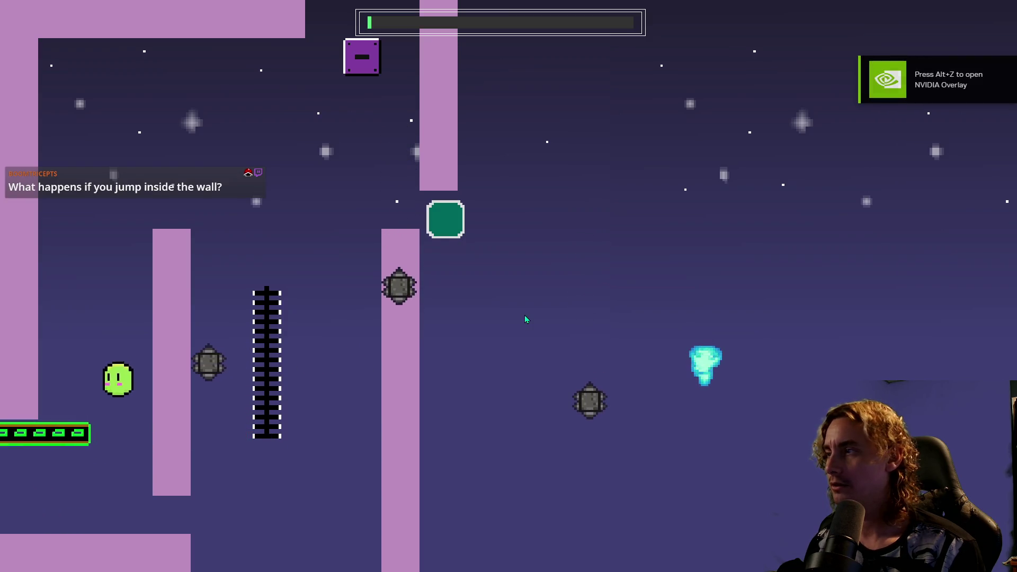
pyautogui.press('Left')
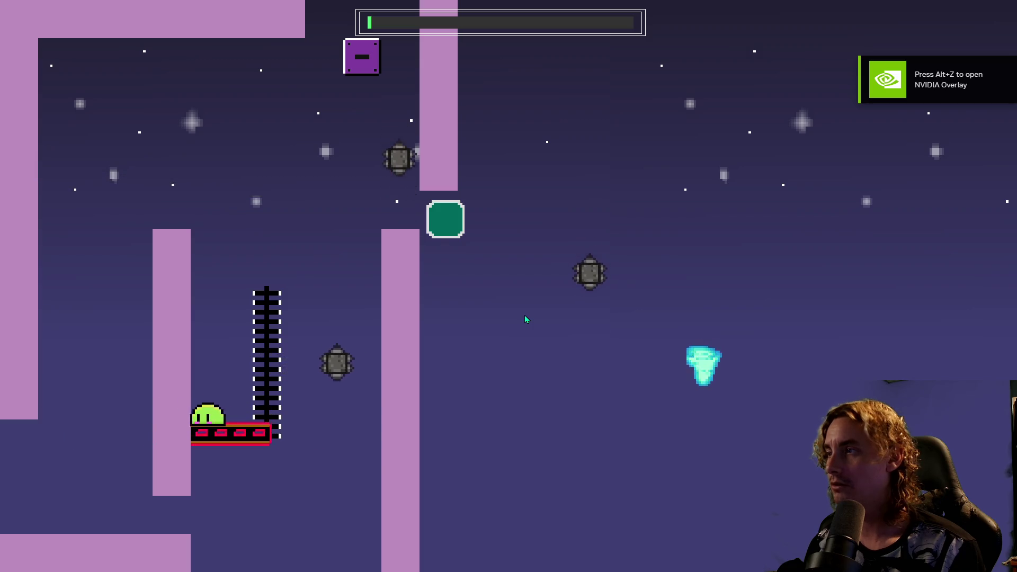
pyautogui.press('space')
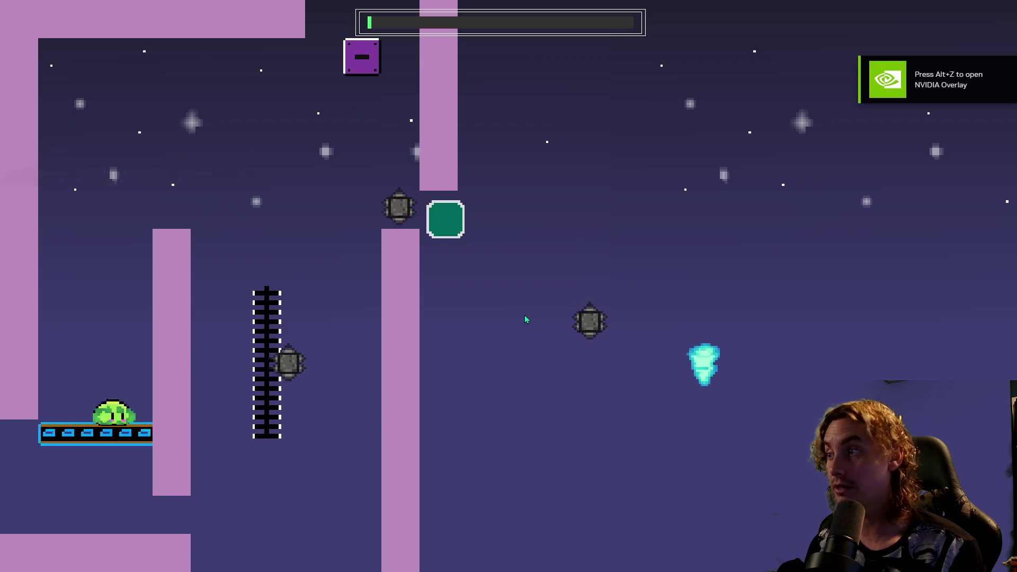
pyautogui.press('space')
pyautogui.press('Left')
pyautogui.press('space')
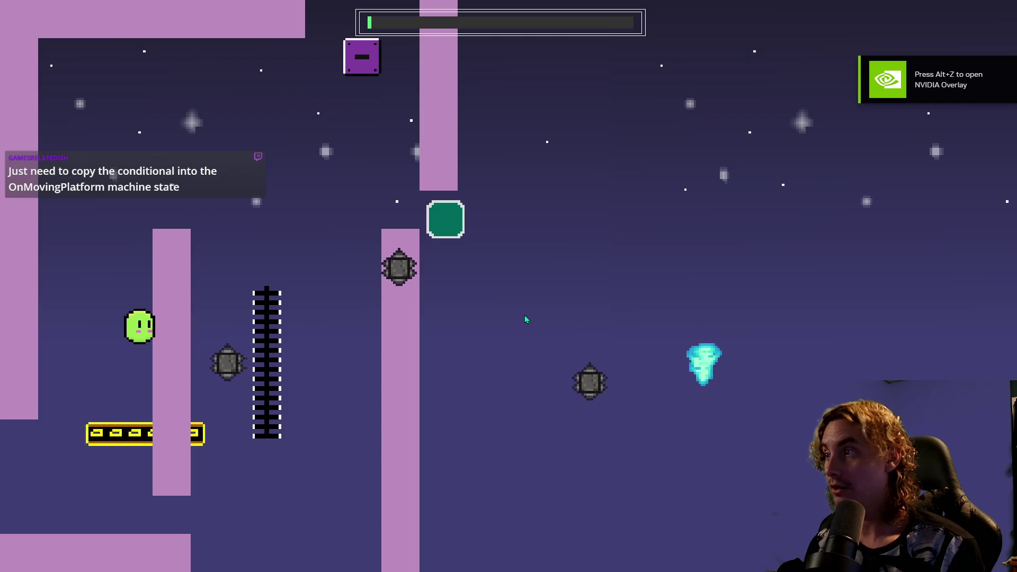
pyautogui.press('Left')
pyautogui.press('space')
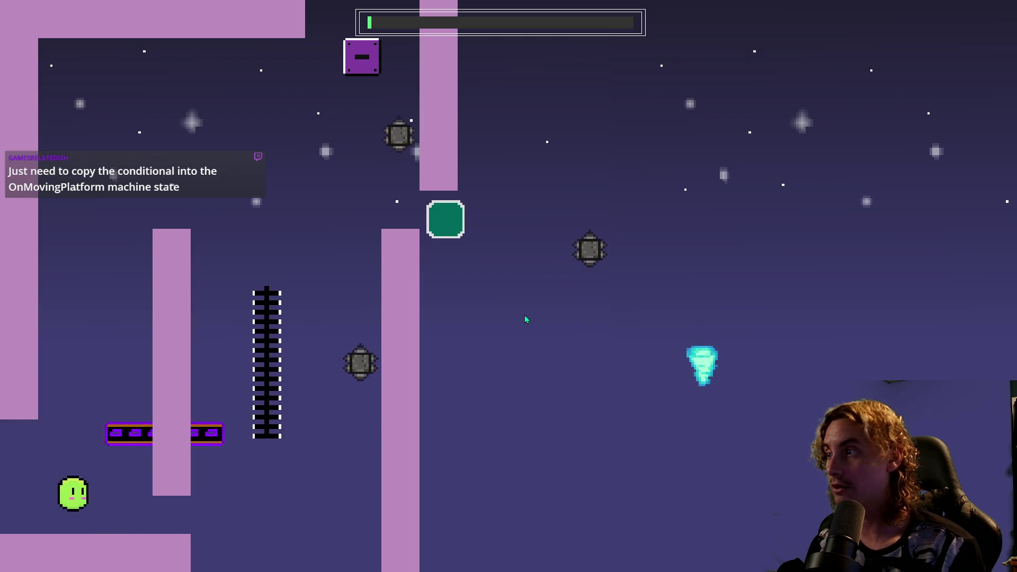
pyautogui.press('space')
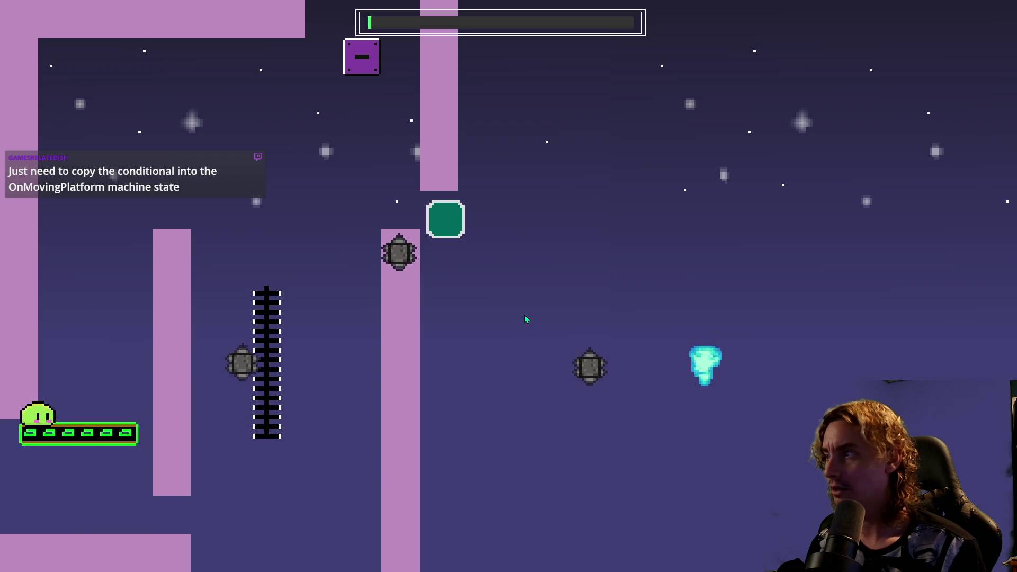
# Jump from the riding platform onto the pillar top and back onto the platform.
pyautogui.press('Right')
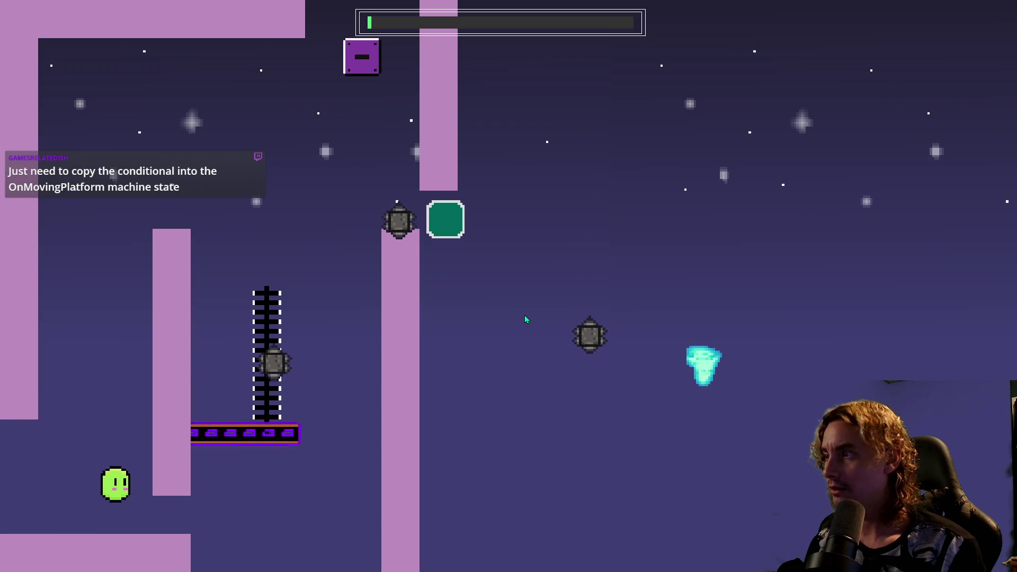
pyautogui.press('space')
pyautogui.press('space')
pyautogui.press('Right')
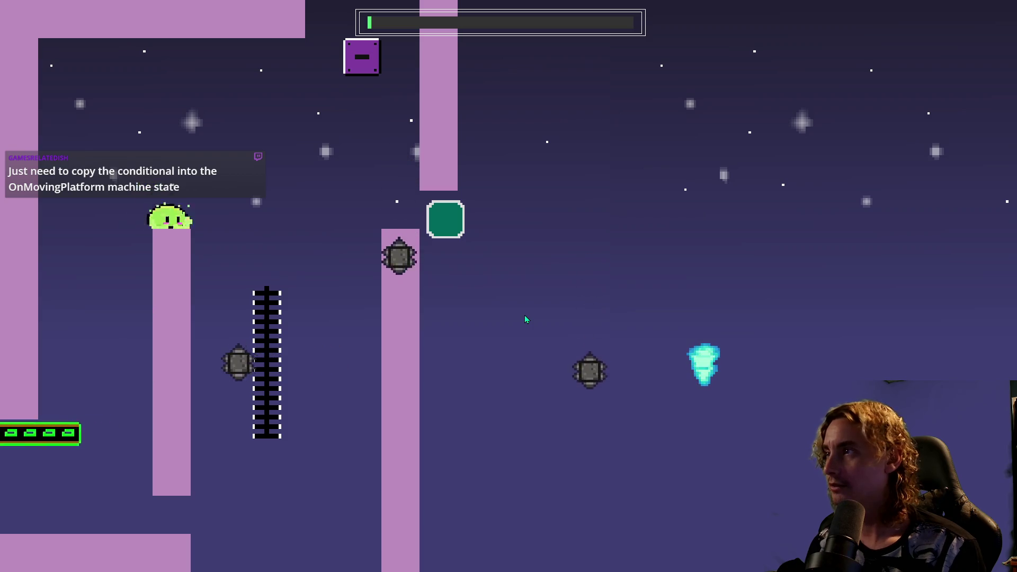
pyautogui.press('space')
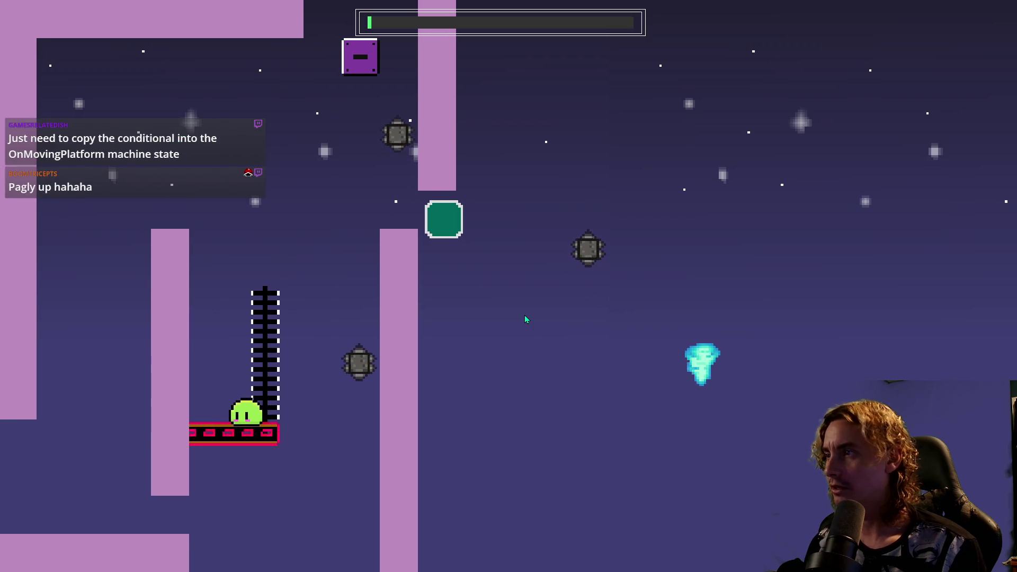
pyautogui.press('space')
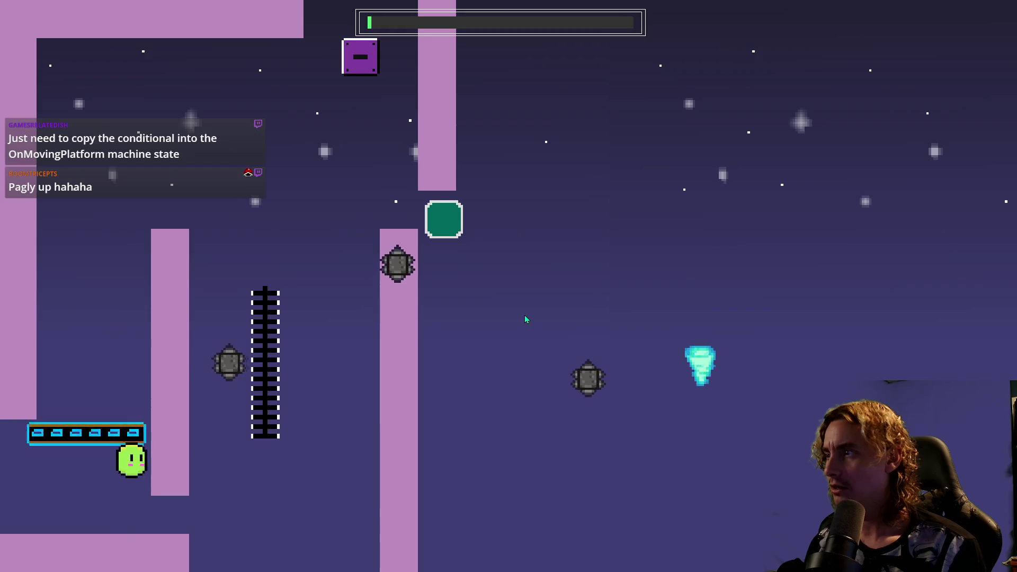
pyautogui.press('space')
pyautogui.press('space')
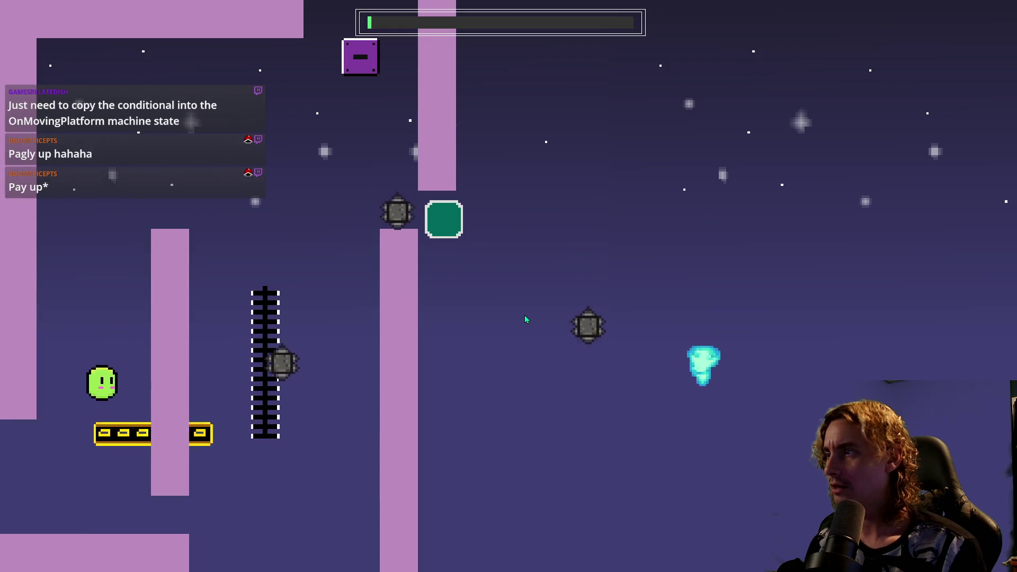
pyautogui.press('space')
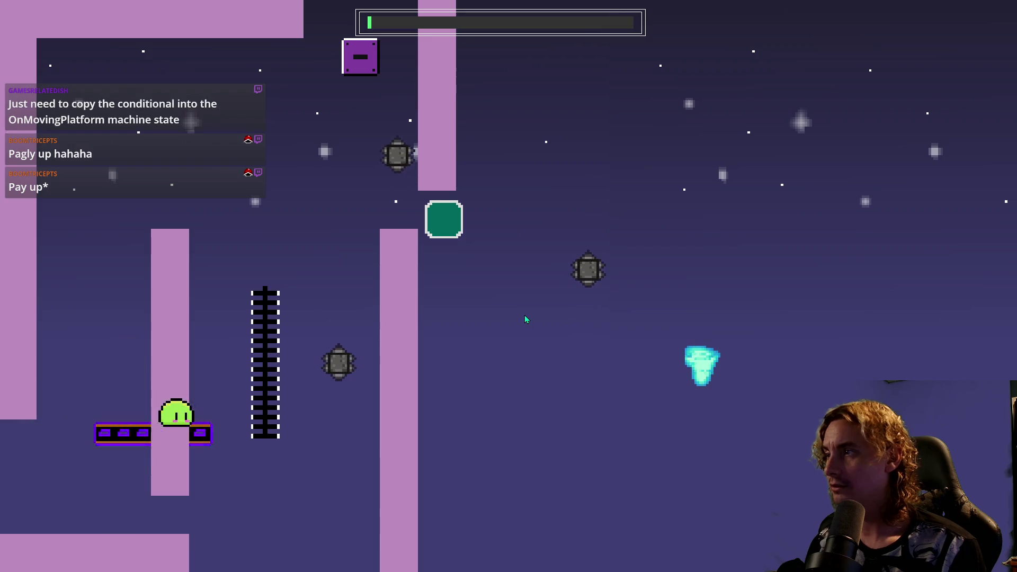
pyautogui.press('space')
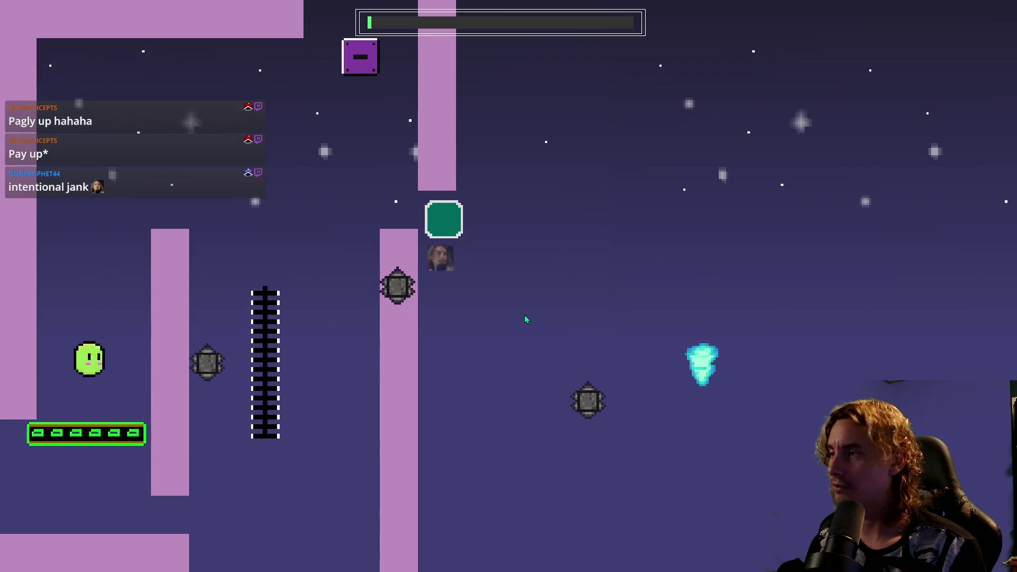
pyautogui.press('space')
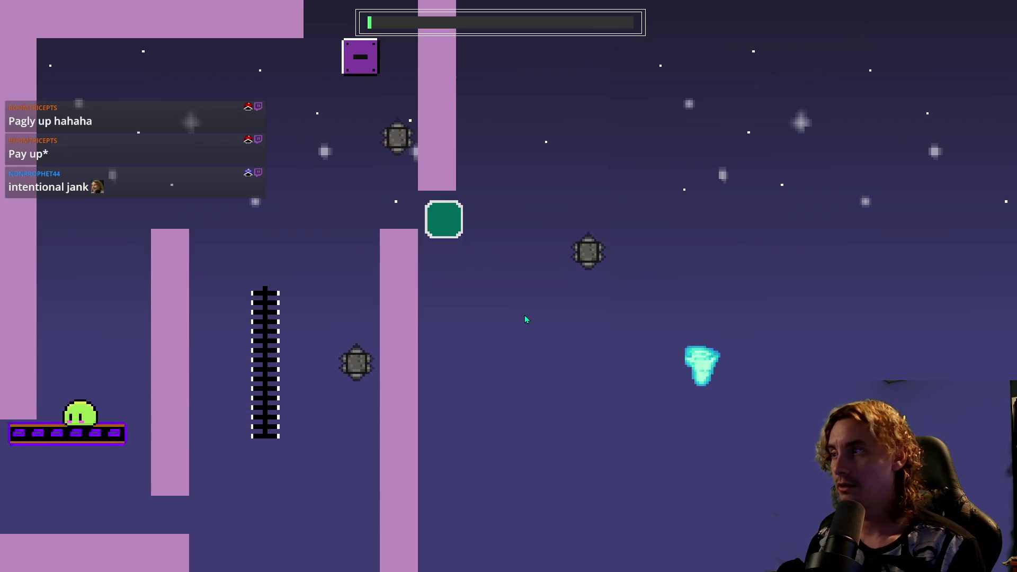
pyautogui.press('space')
# Hop from the floor onto the far-left platform and jump repeatedly near the ladder and wall.
pyautogui.press('space')
pyautogui.press('Left')
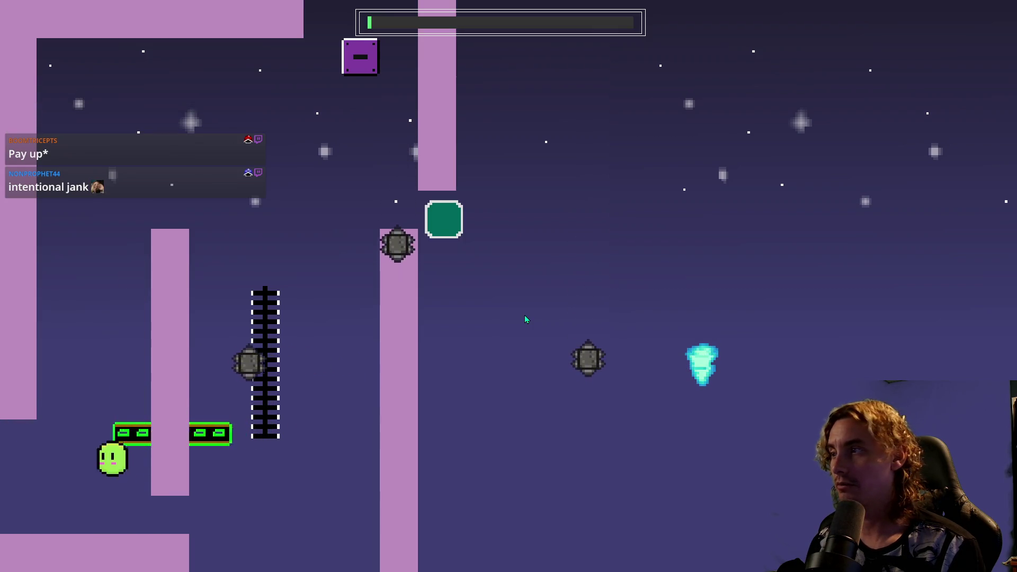
pyautogui.press('space')
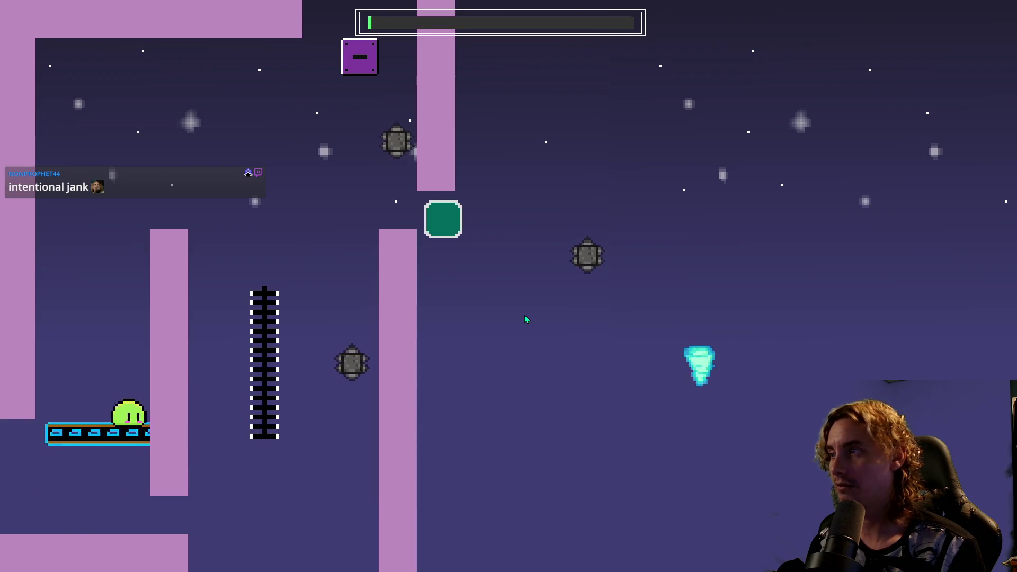
pyautogui.press('space')
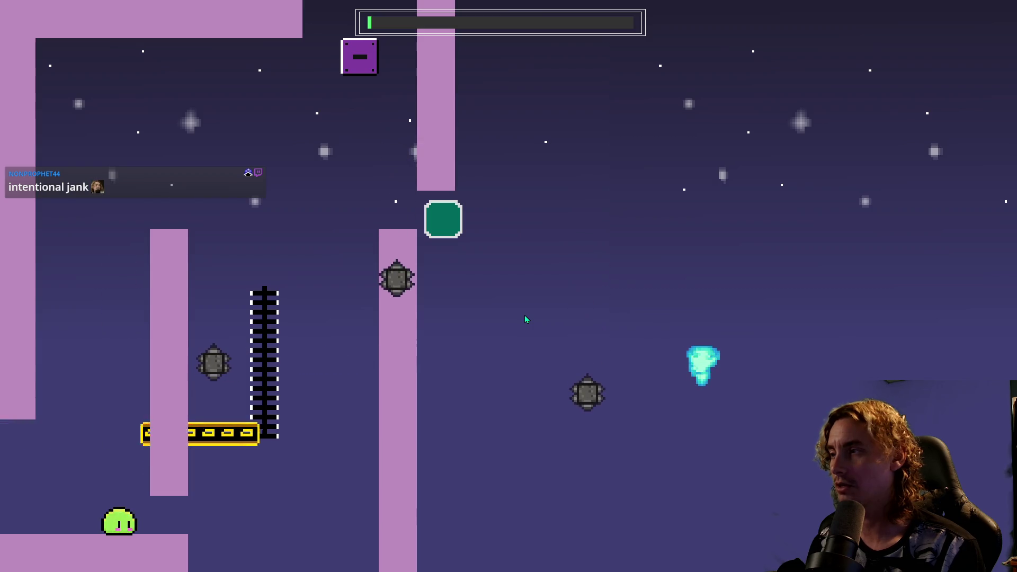
pyautogui.press('space')
pyautogui.press('space')
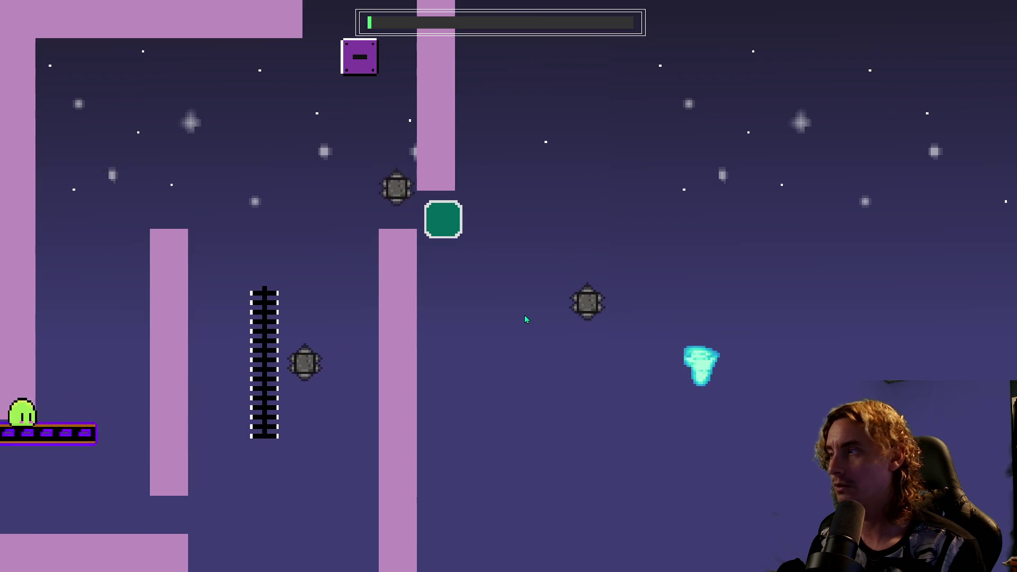
pyautogui.press('space')
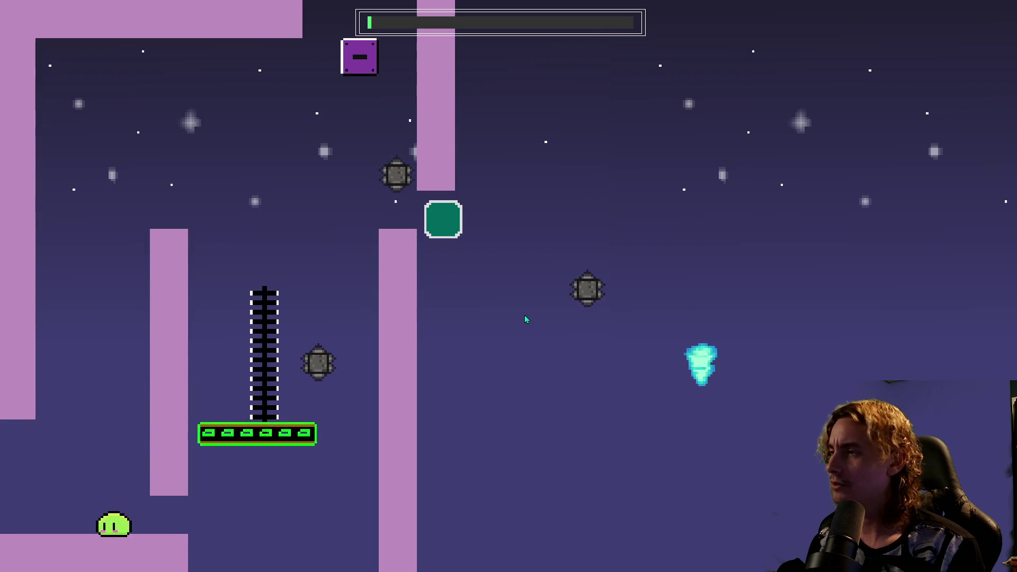
pyautogui.press('space')
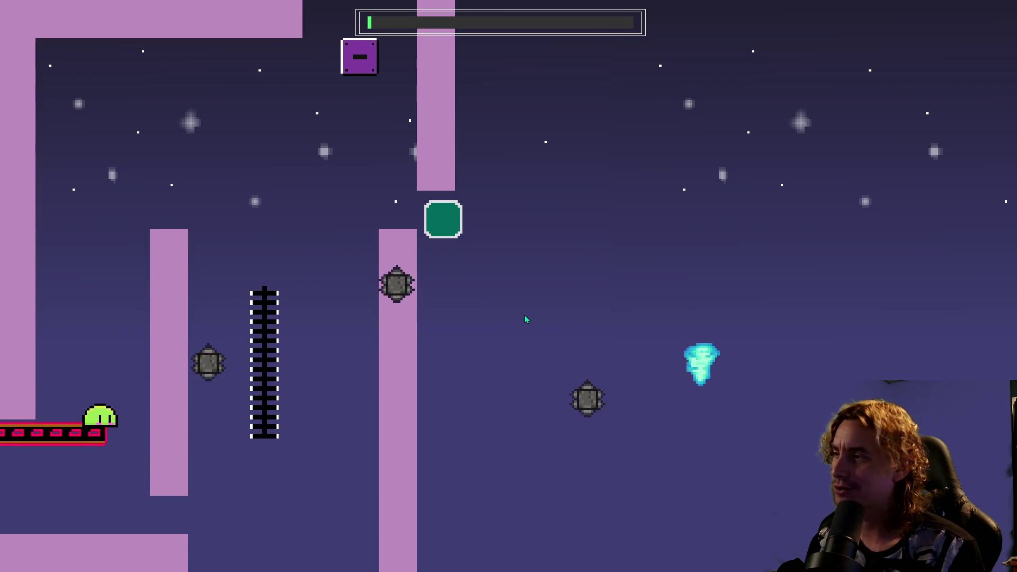
pyautogui.press('Right')
pyautogui.press('space')
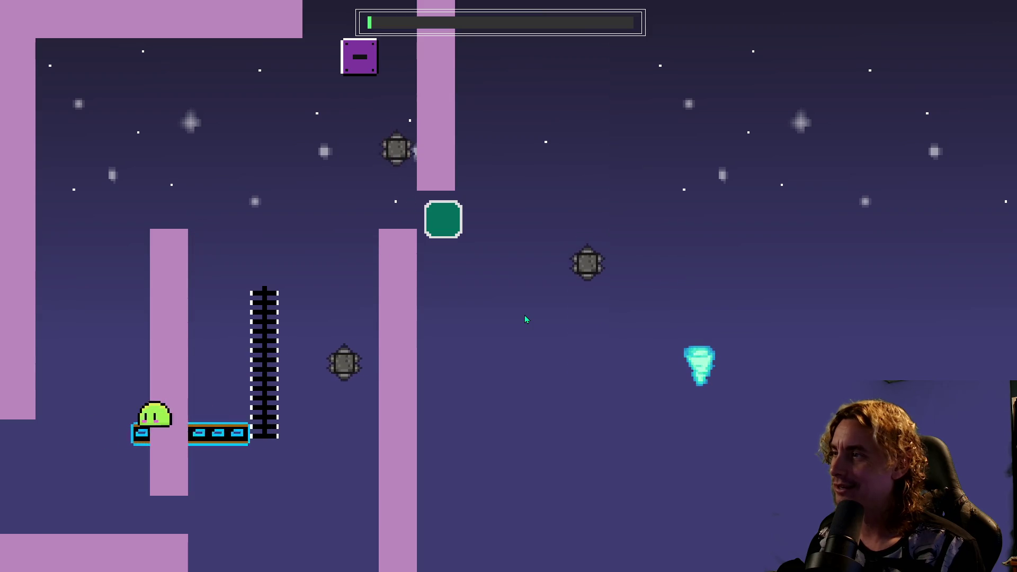
pyautogui.press('space')
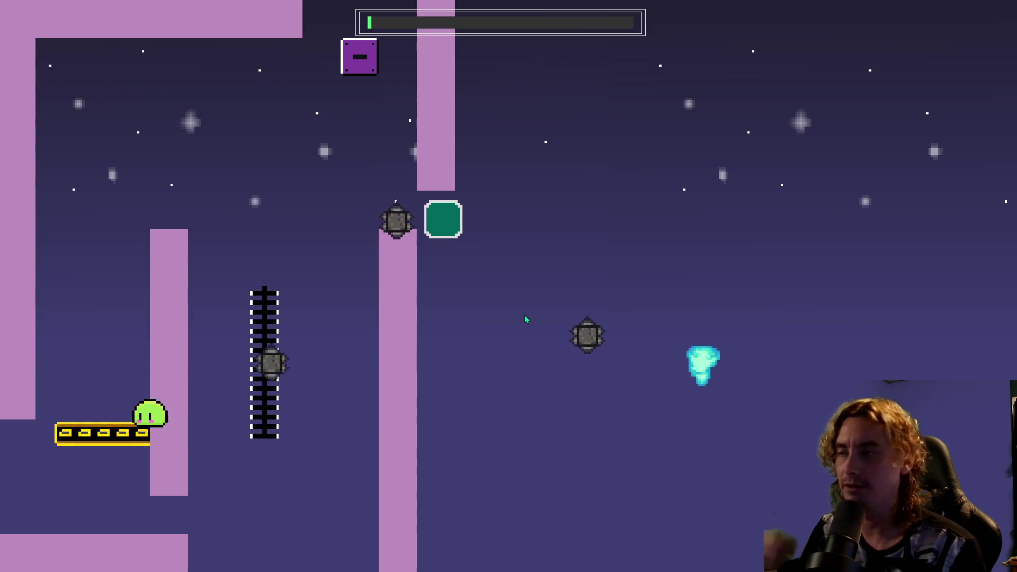
pyautogui.press('space')
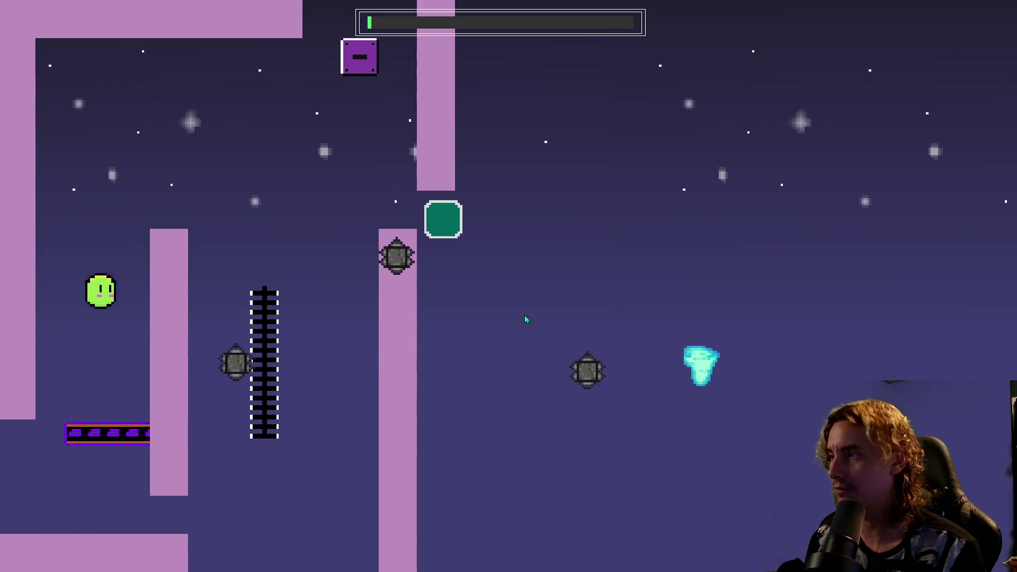
pyautogui.press('space')
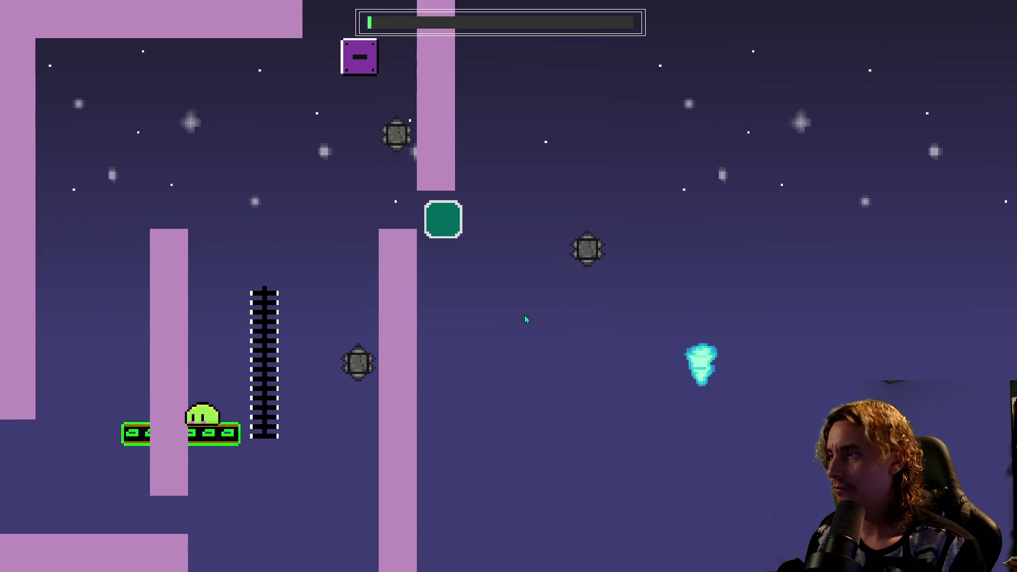
pyautogui.press('space')
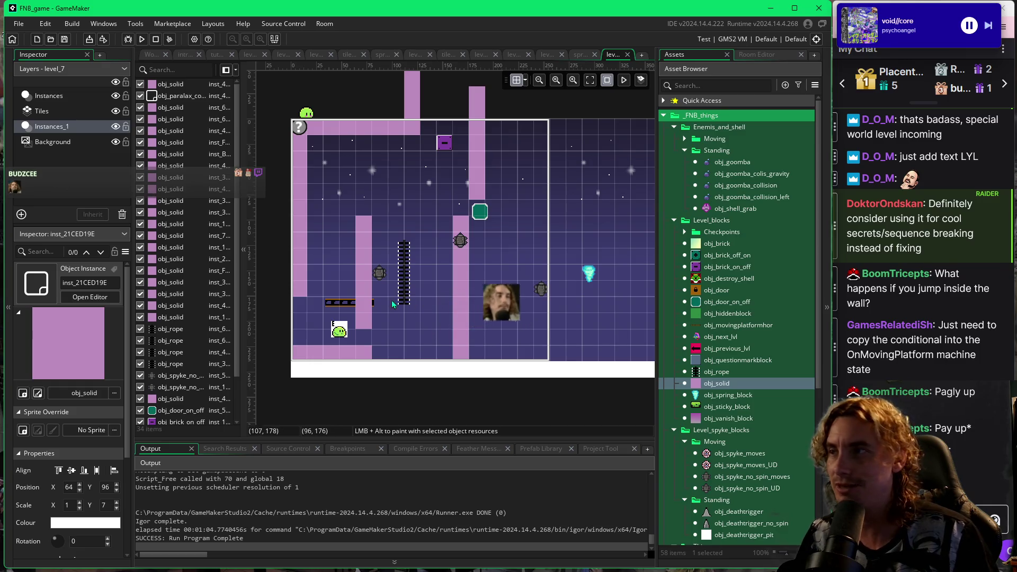
# Drag the tall pink obj_solid column right of the spikes to position 352, 96.
pyautogui.click(344, 304)
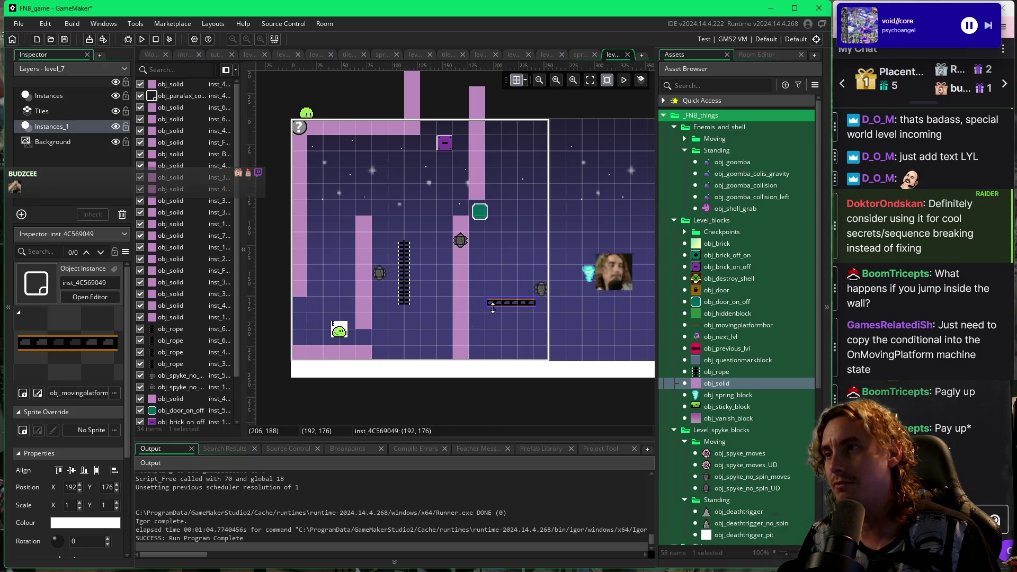
pyautogui.moveTo(358, 271); pyautogui.dragTo(622, 272)
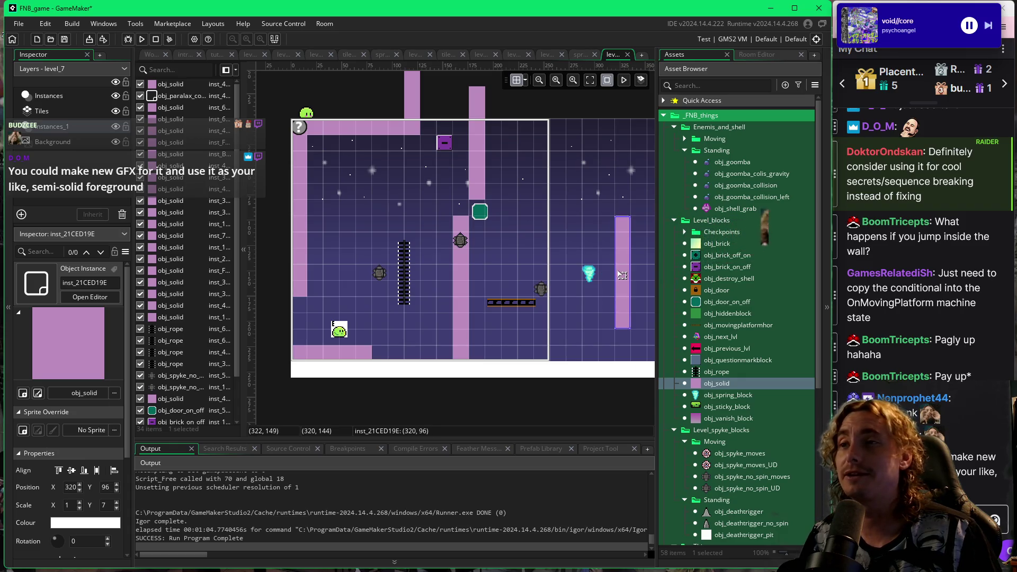
pyautogui.hscroll(3, 552, 329)
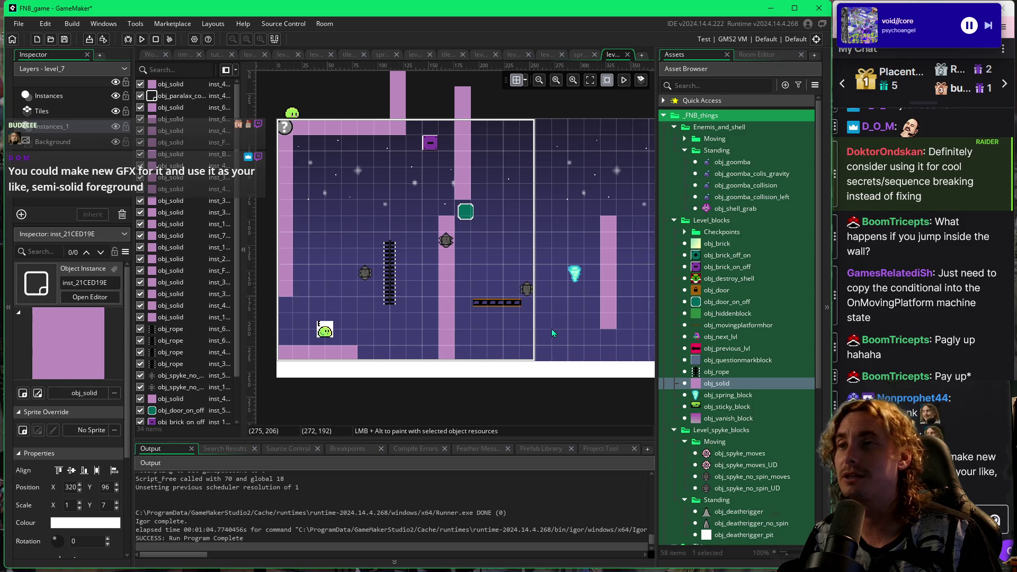
pyautogui.moveTo(559, 304); pyautogui.dragTo(589, 304)
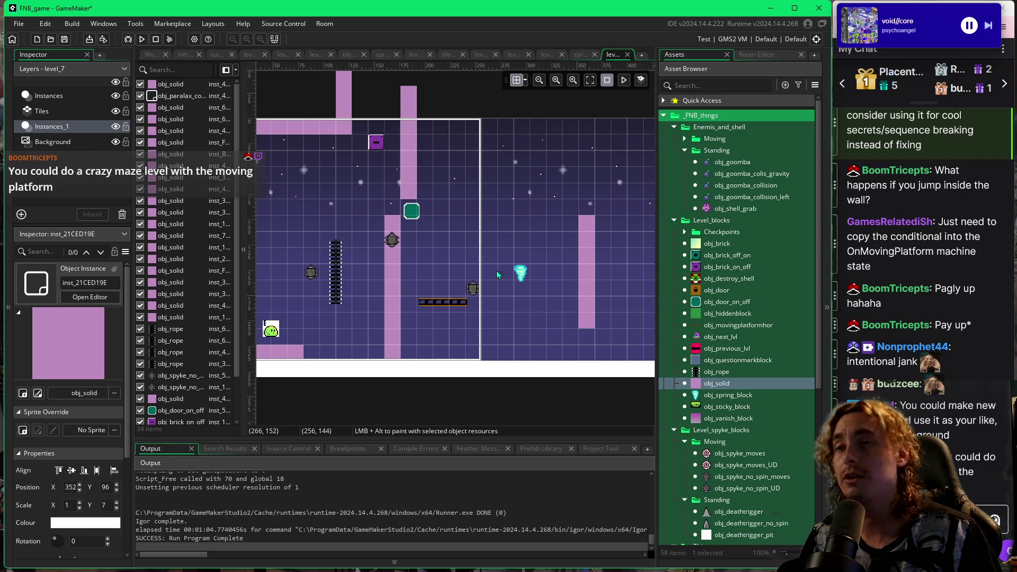
pyautogui.moveTo(431, 290)
pyautogui.mouseDown()
pyautogui.moveTo(444, 281)
pyautogui.moveTo(516, 300)
pyautogui.mouseUp()
# Move the tall obj_solid pillar from the room's right side into the left maze area.
pyautogui.click(517, 301)
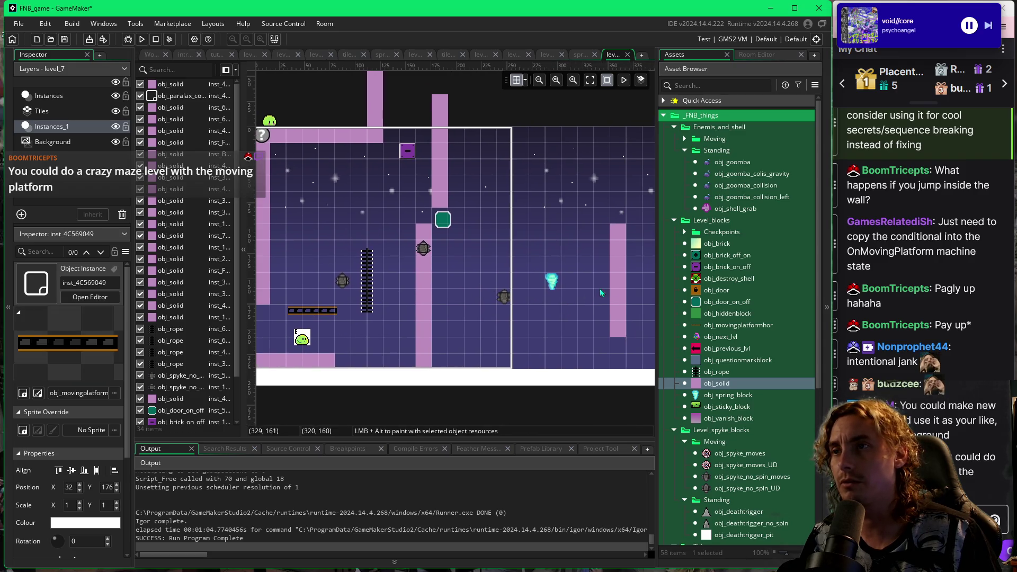
pyautogui.click(618, 296)
pyautogui.moveTo(618, 296); pyautogui.dragTo(316, 297)
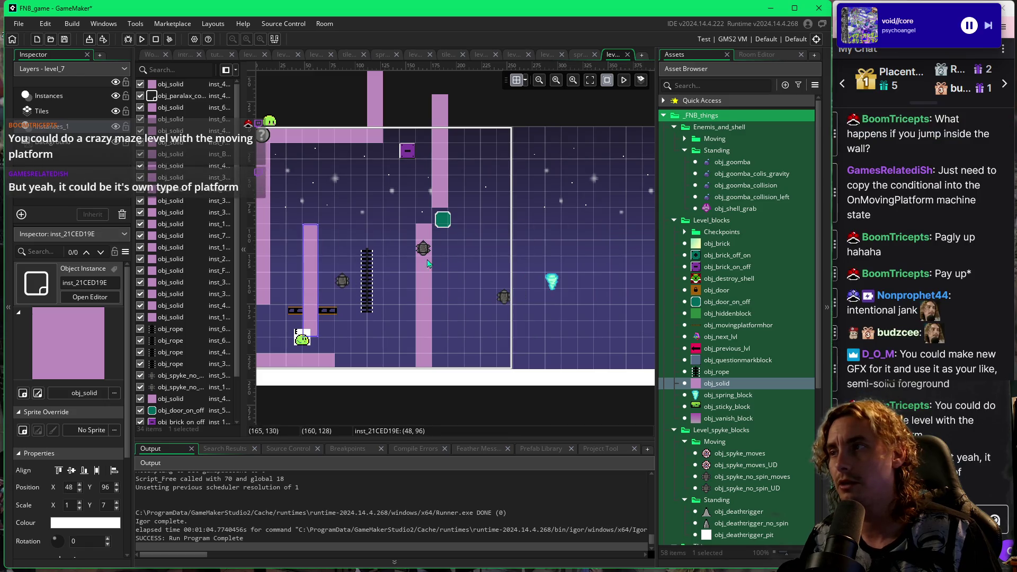
# Select the Tiles layer and choose a purple tile from the palette for painting.
pyautogui.click(738, 57)
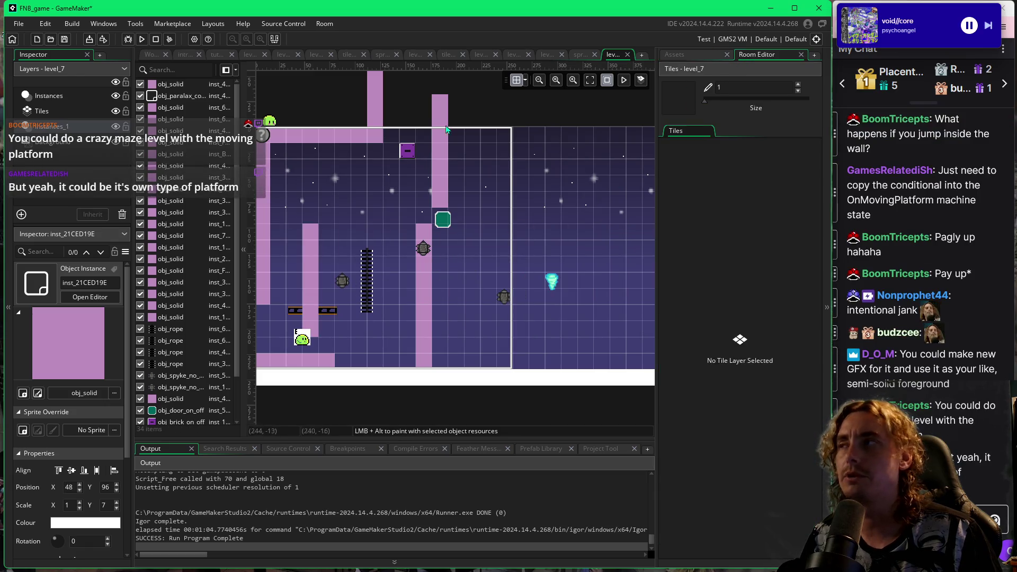
pyautogui.click(90, 114)
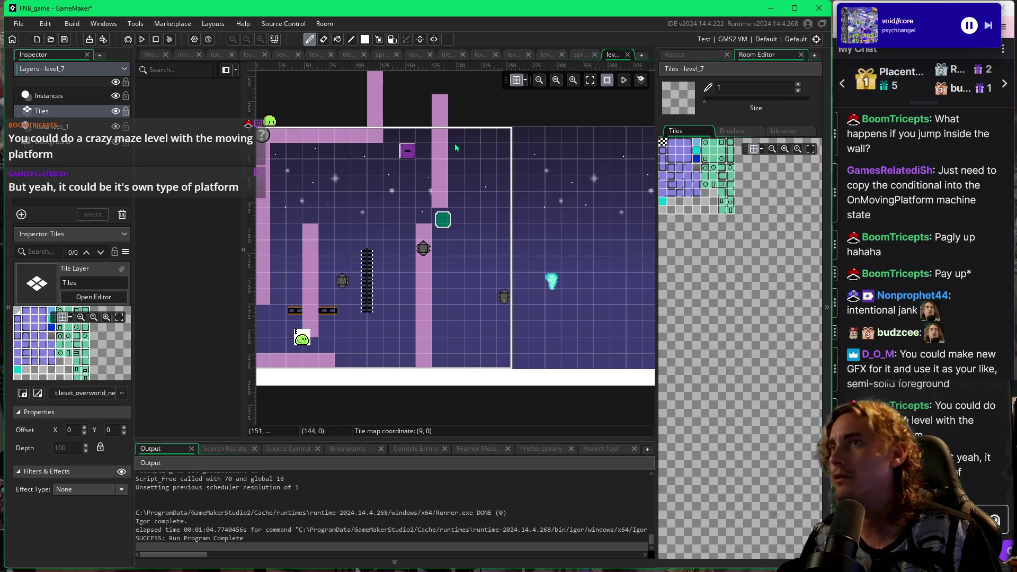
pyautogui.click(681, 155)
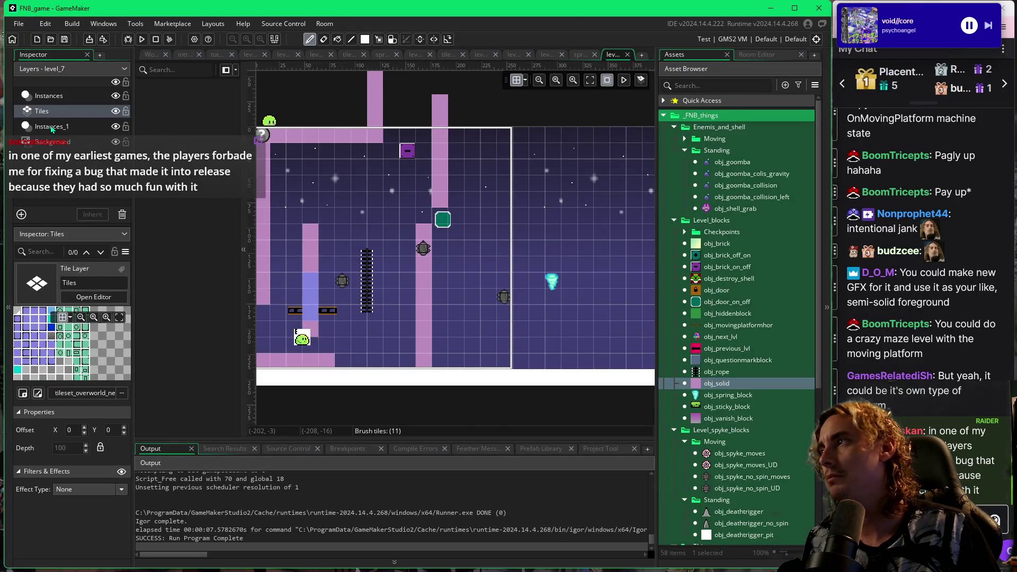
# Move the obj_doorA start point 16 px left on the Instances layer and launch a playtest.
pyautogui.click(52, 127)
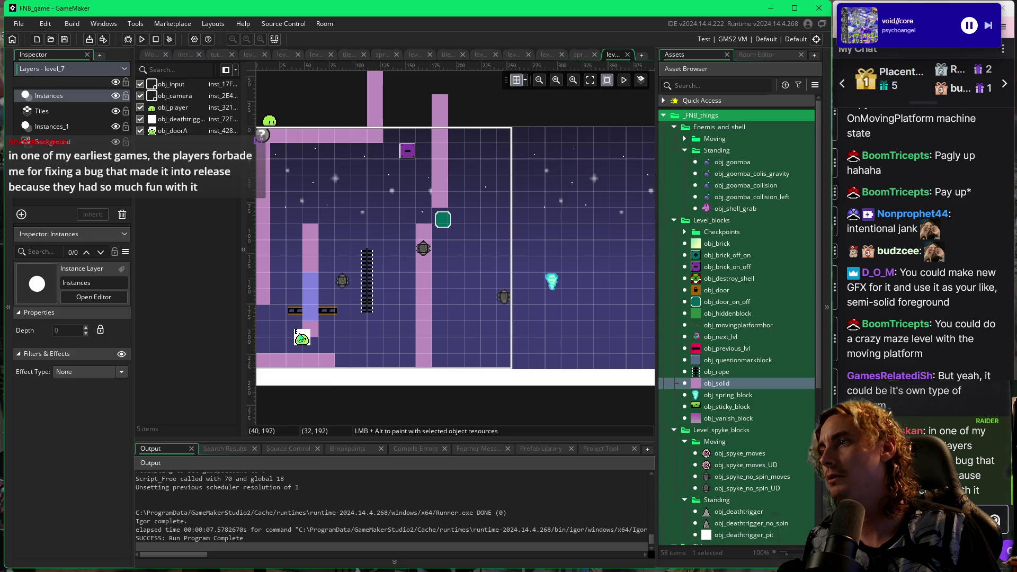
pyautogui.moveTo(302, 339); pyautogui.dragTo(286, 339)
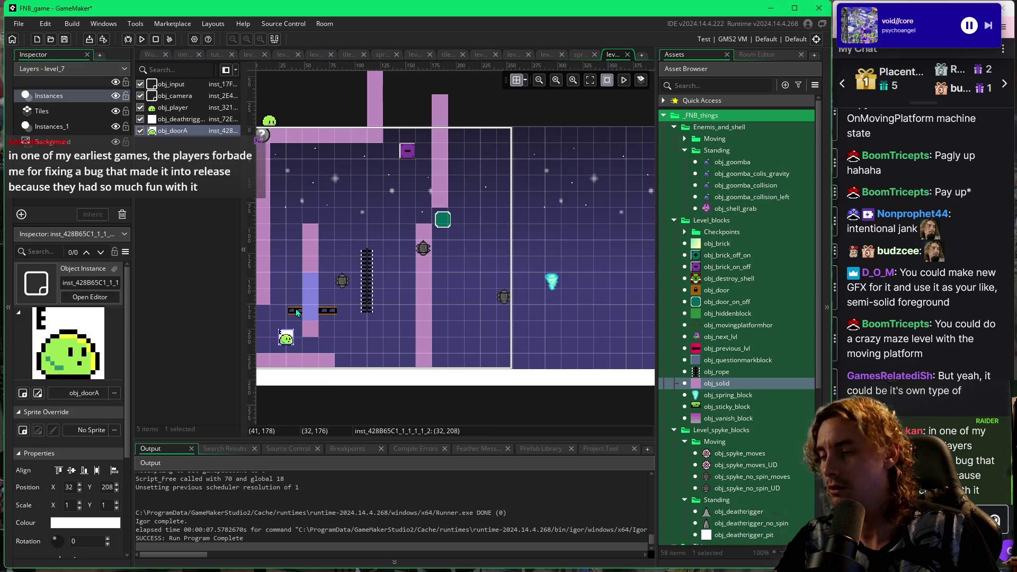
pyautogui.press('F5')
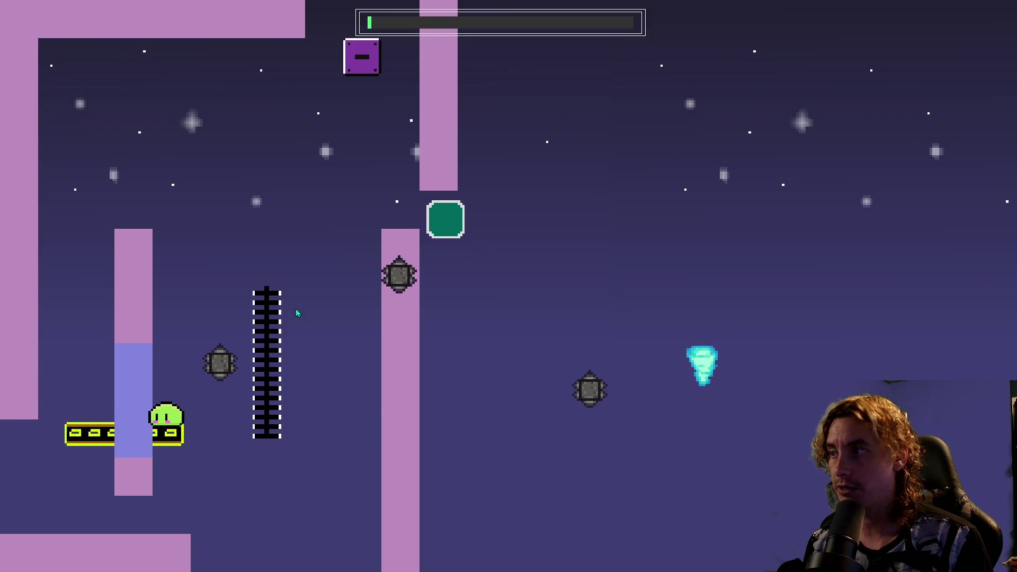
# Jump between the blue wall, the moving platform and the red platform.
pyautogui.press('space')
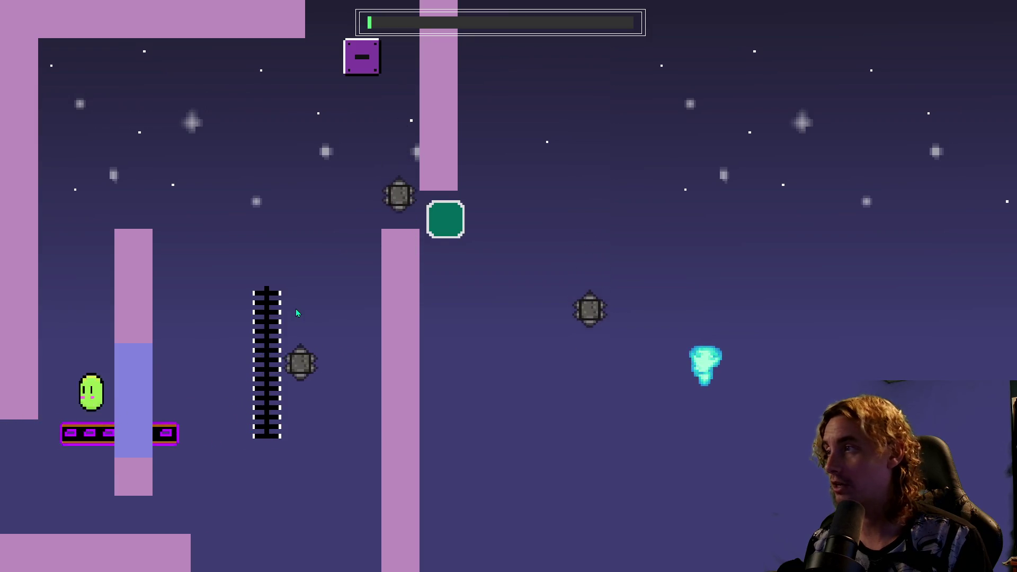
pyautogui.press('space')
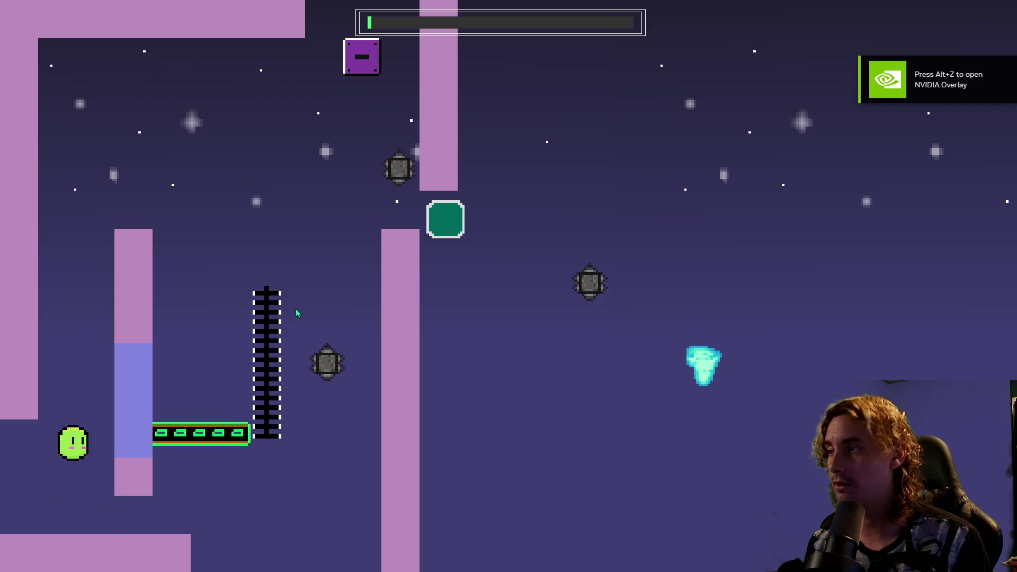
pyautogui.press('space')
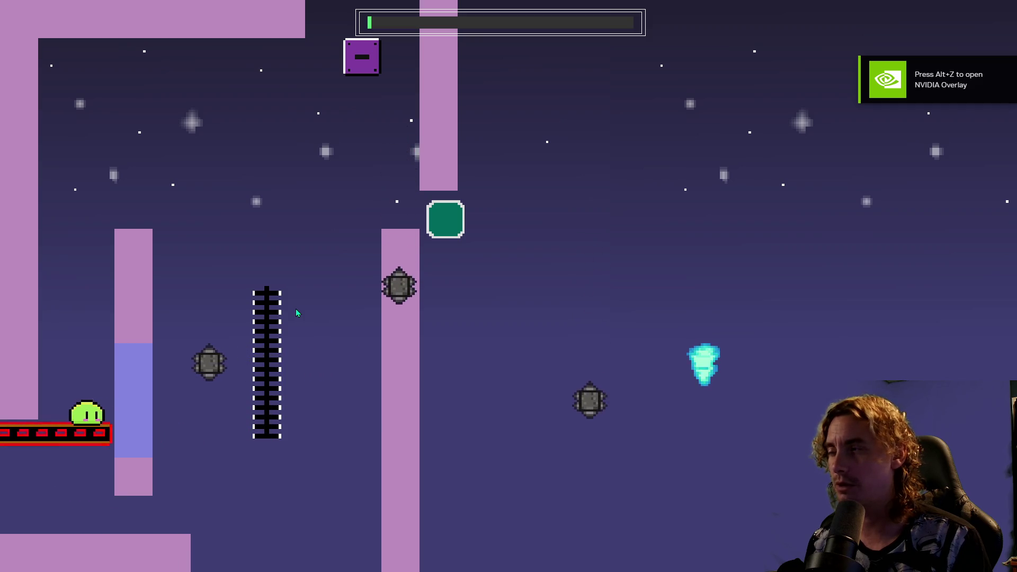
pyautogui.press('Left')
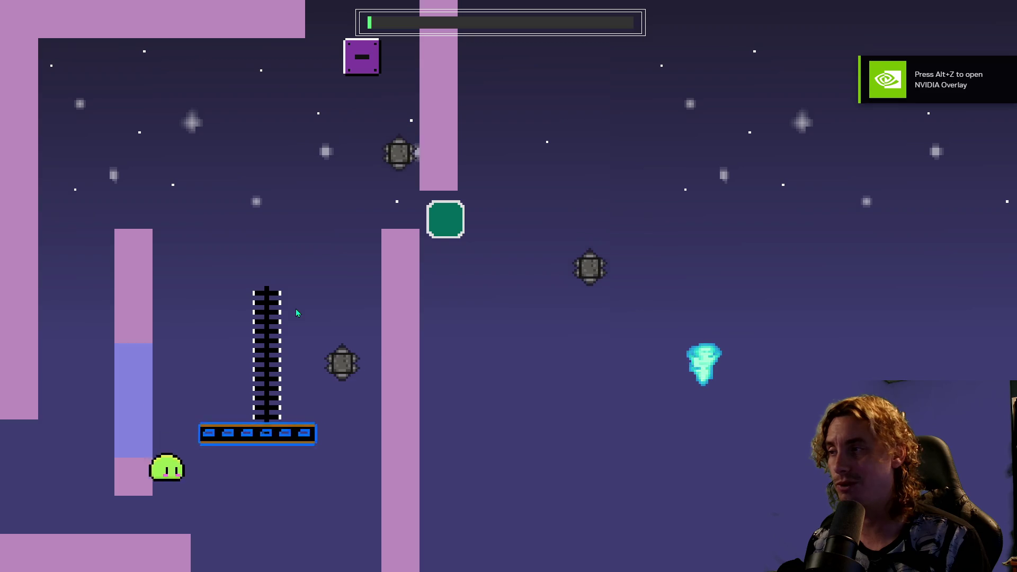
pyautogui.press('Left')
pyautogui.press('space')
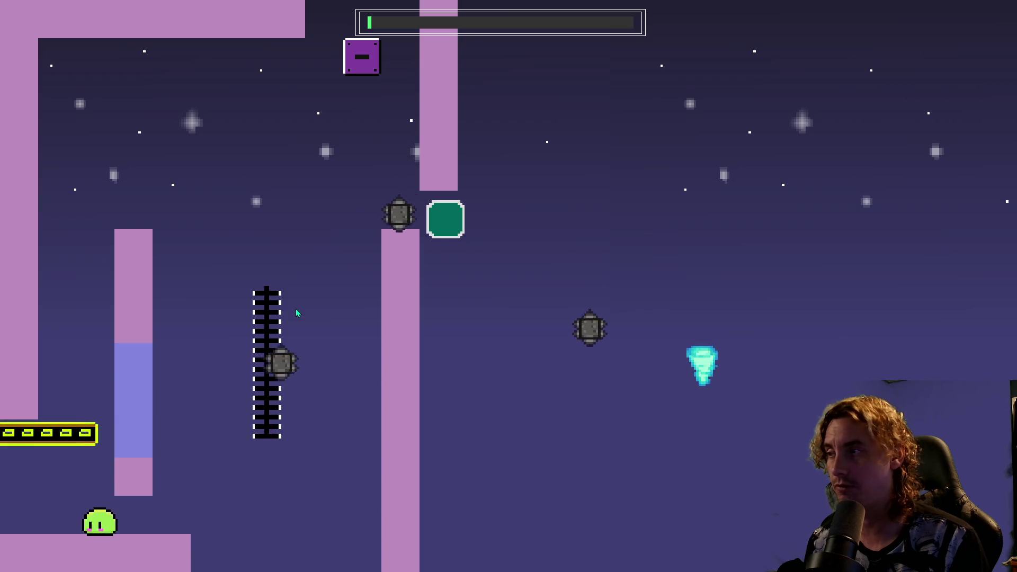
pyautogui.press('space')
pyautogui.press('space')
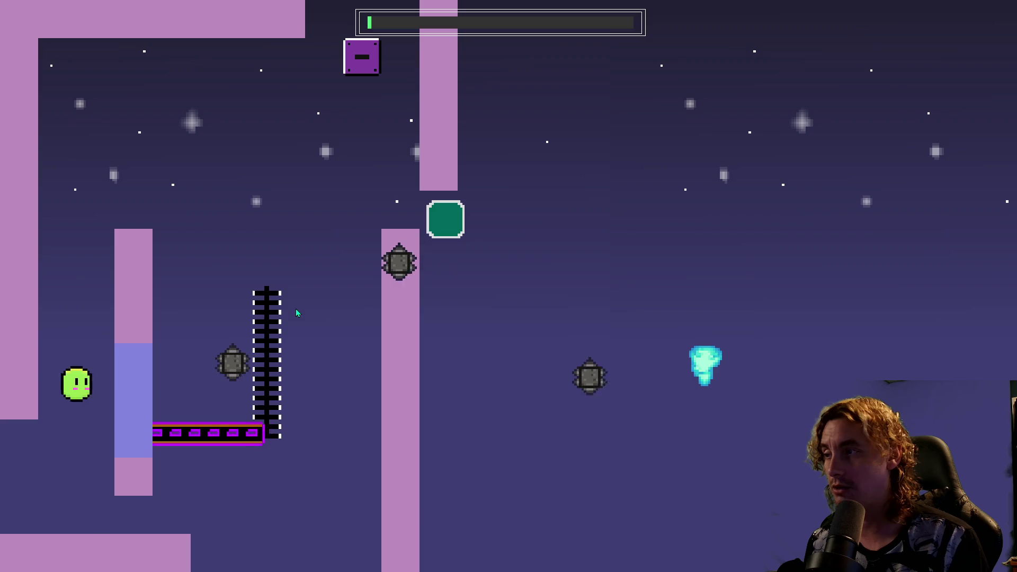
pyautogui.press('Right')
pyautogui.press('Left')
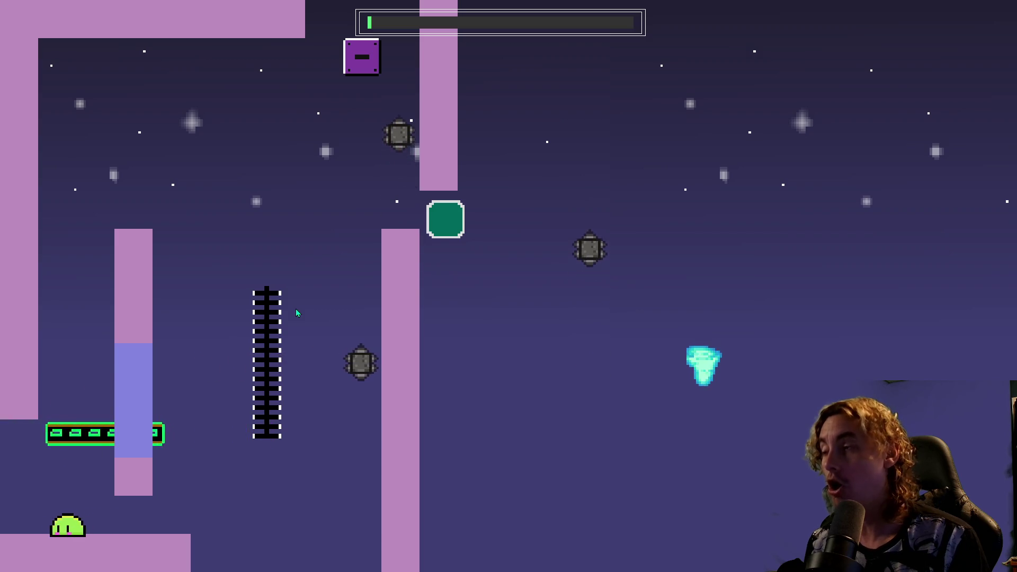
pyautogui.press('space')
pyautogui.press('Right')
pyautogui.press('space')
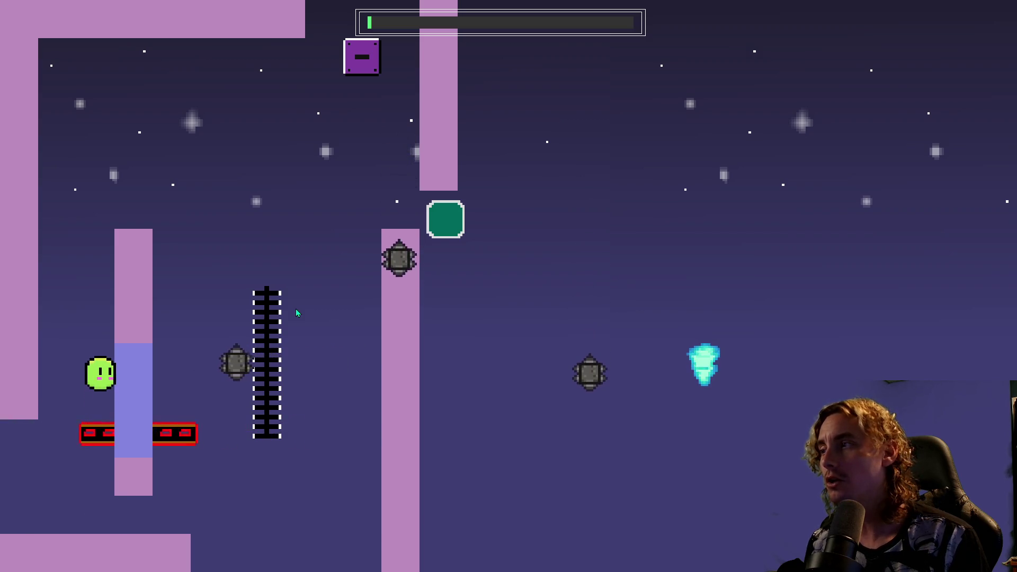
pyautogui.press('Left')
pyautogui.press('space')
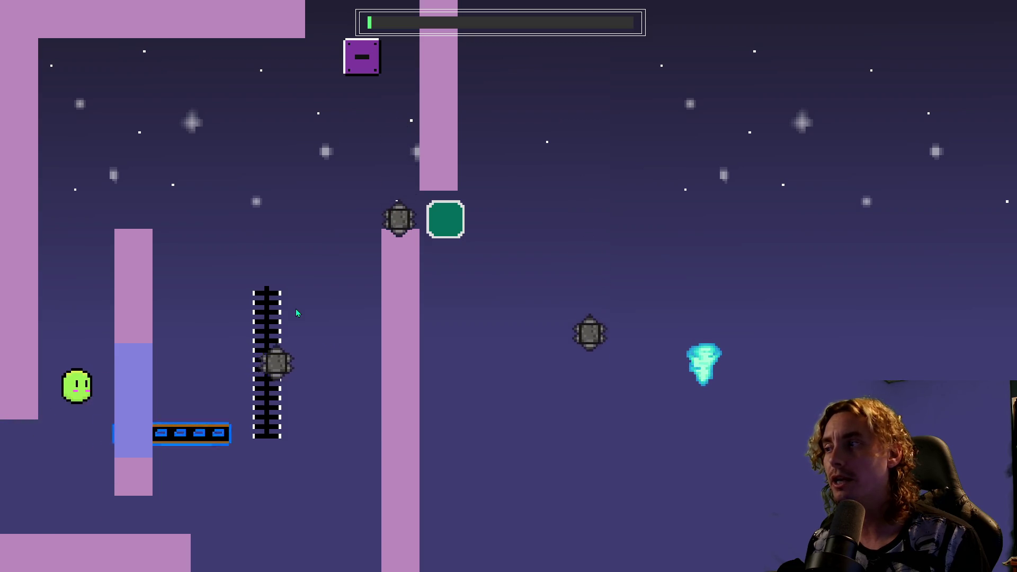
pyautogui.press('Right')
# Ride the moving platform and jump past the blue-tiled pillar.
pyautogui.press('space')
pyautogui.press('Left')
pyautogui.press('Right')
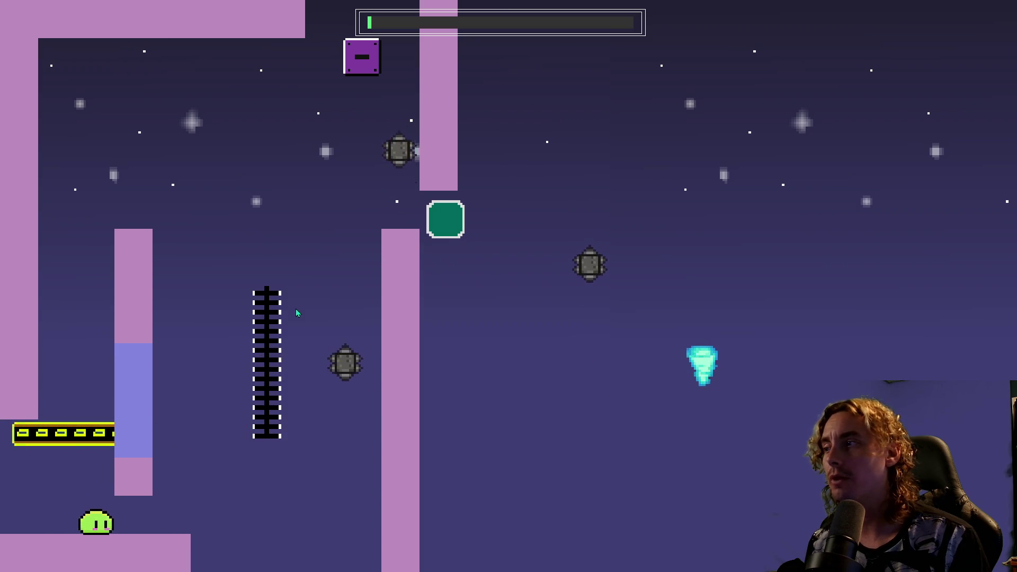
pyautogui.press('space')
pyautogui.press('Left')
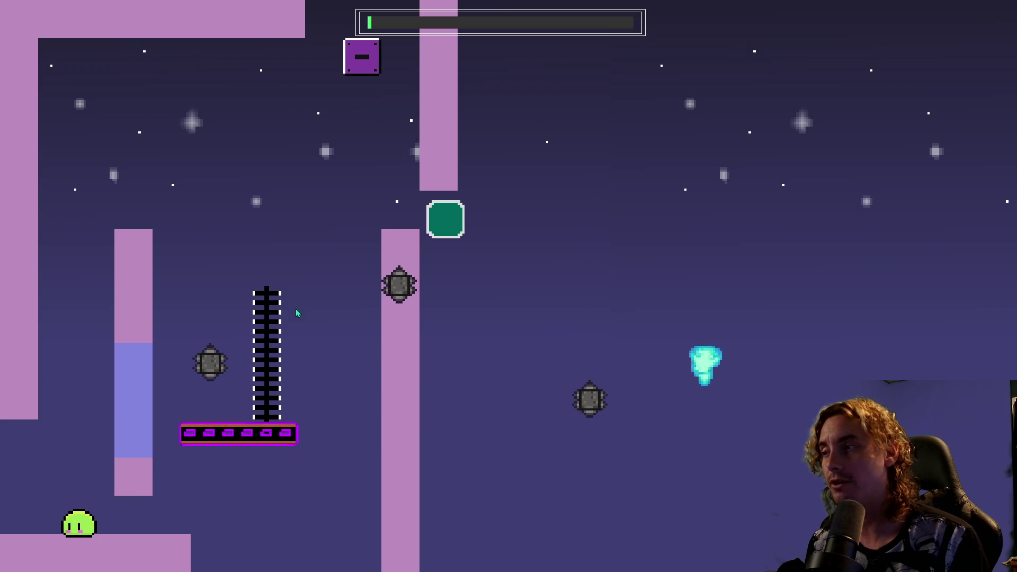
pyautogui.press('space')
pyautogui.press('Right')
pyautogui.press('Left')
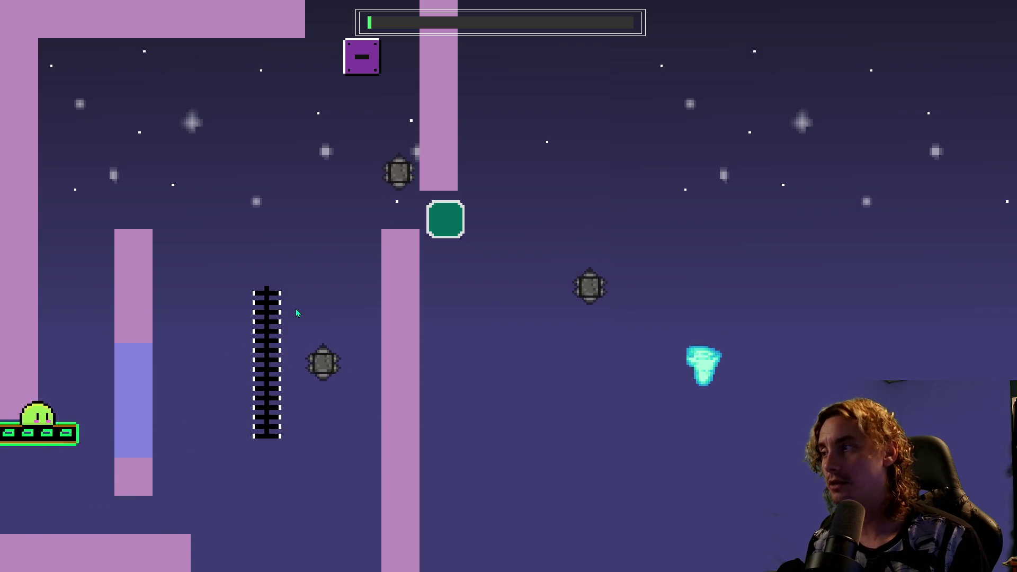
pyautogui.press('Right')
pyautogui.press('Left')
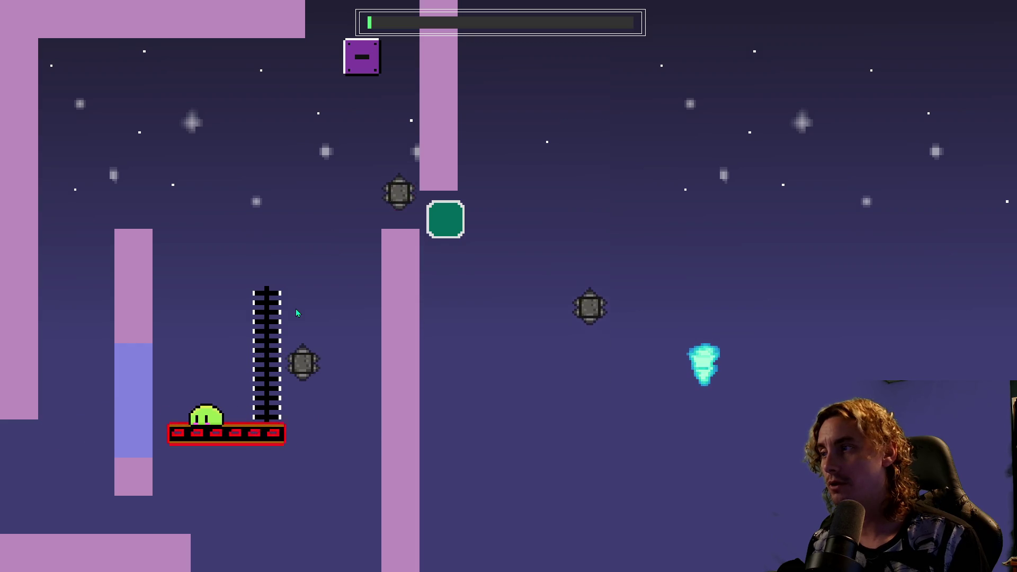
pyautogui.press('Right')
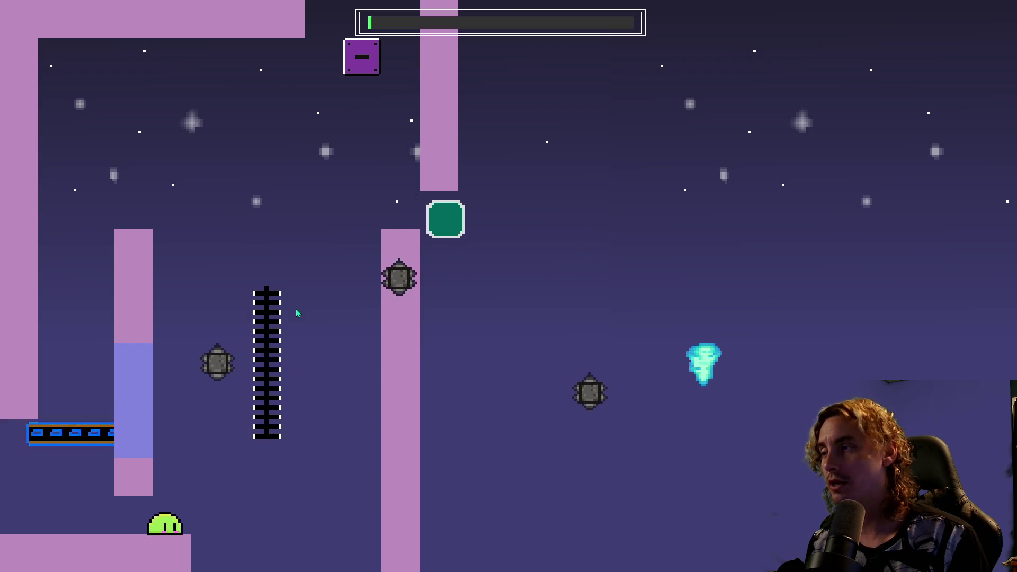
pyautogui.press('Left')
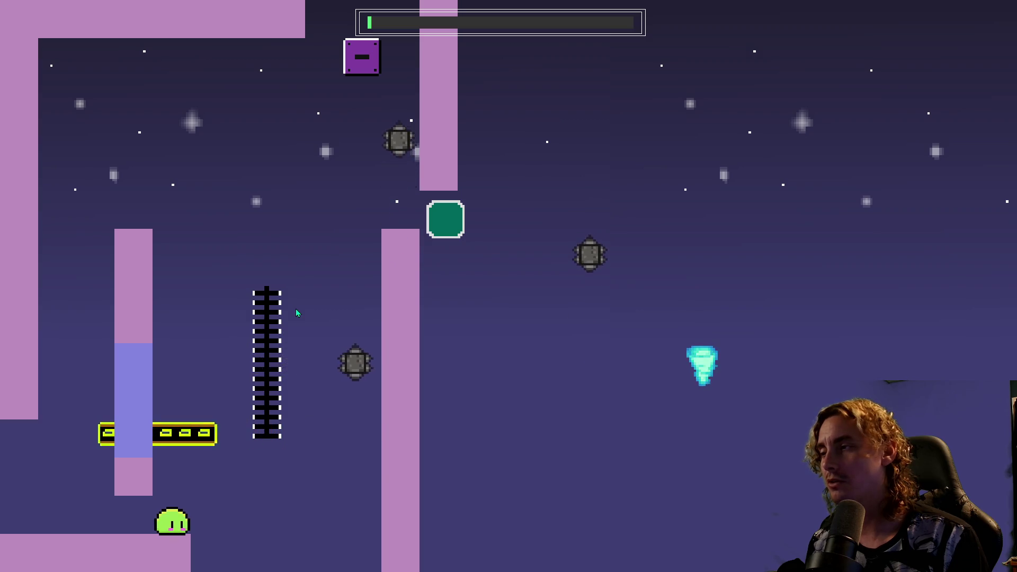
pyautogui.press('space')
pyautogui.press('space')
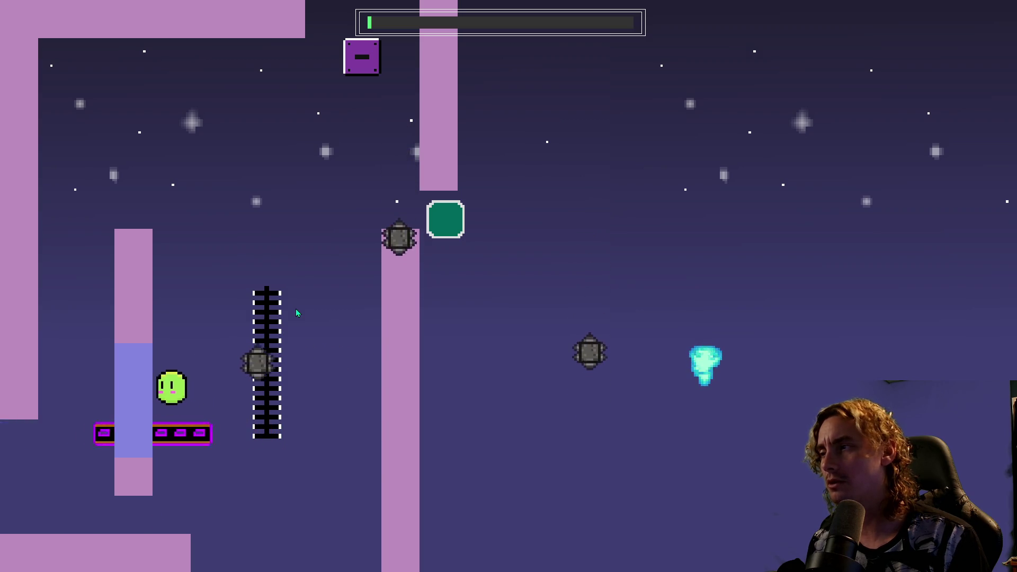
pyautogui.press('space')
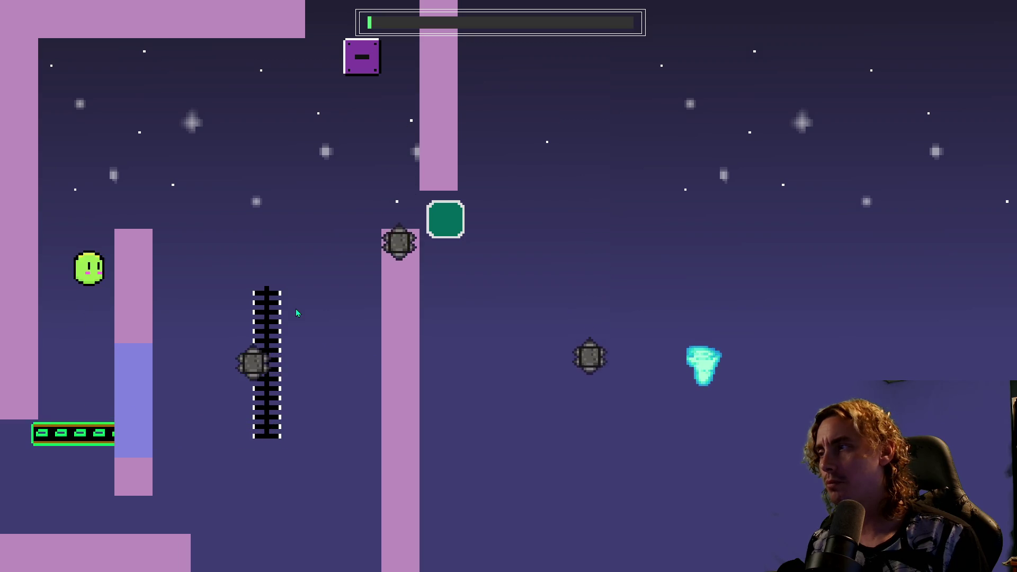
pyautogui.press('space')
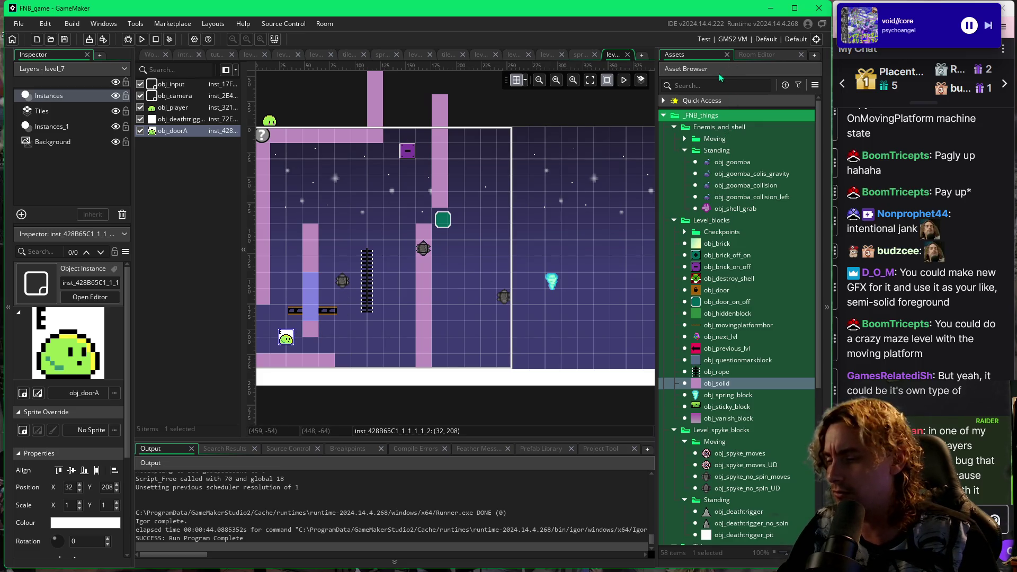
# Undo the pillar move and shift the moving platform slightly right to 208, 176.
pyautogui.press('Right')
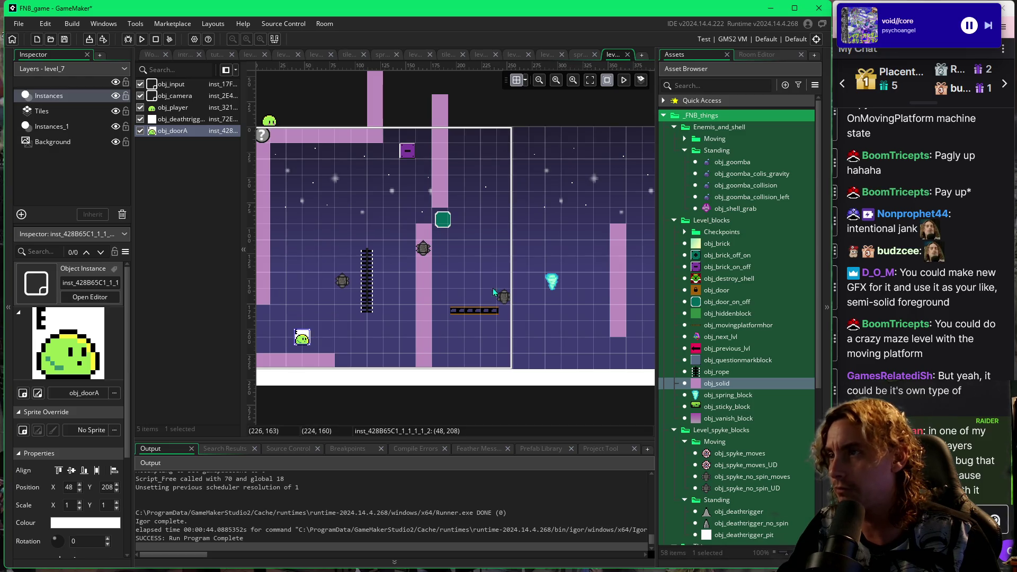
pyautogui.moveTo(504, 270); pyautogui.dragTo(464, 266)
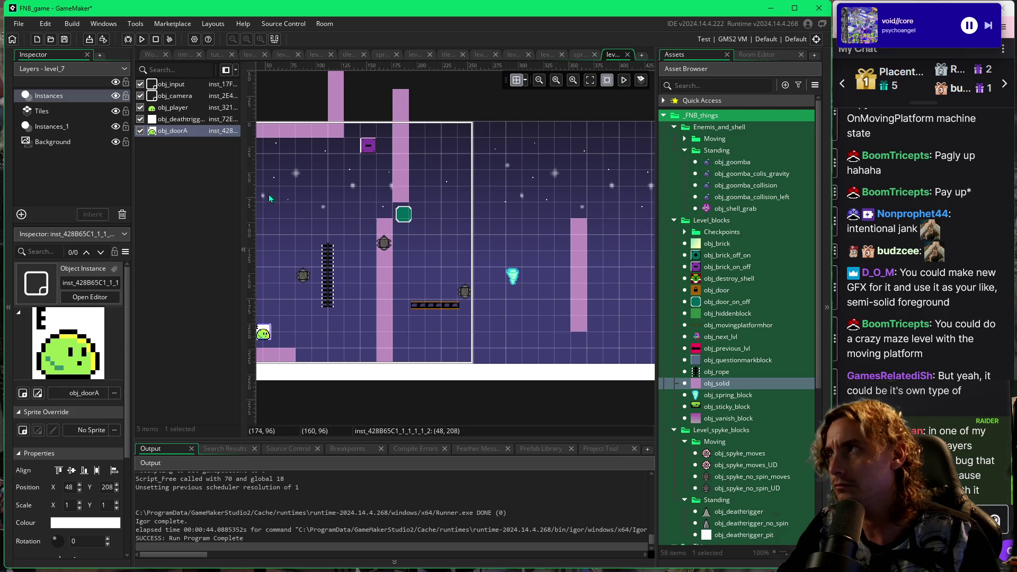
pyautogui.click(341, 285)
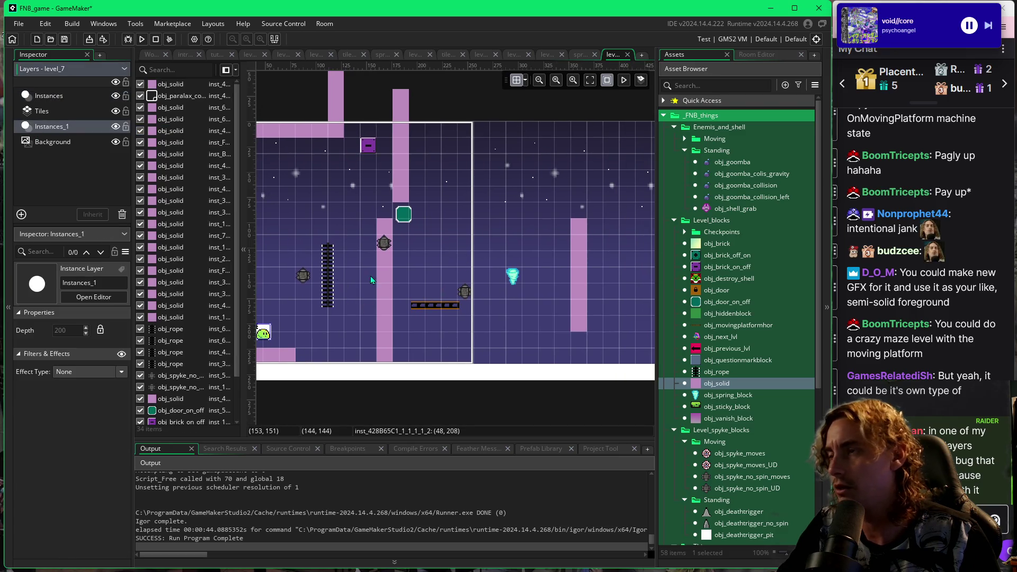
pyautogui.moveTo(371, 280); pyautogui.dragTo(408, 276)
pyautogui.moveTo(479, 279)
pyautogui.mouseDown()
pyautogui.moveTo(443, 279)
pyautogui.moveTo(435, 303)
pyautogui.moveTo(449, 303)
pyautogui.mouseUp()
pyautogui.click(453, 259)
pyautogui.moveTo(454, 259); pyautogui.dragTo(409, 259)
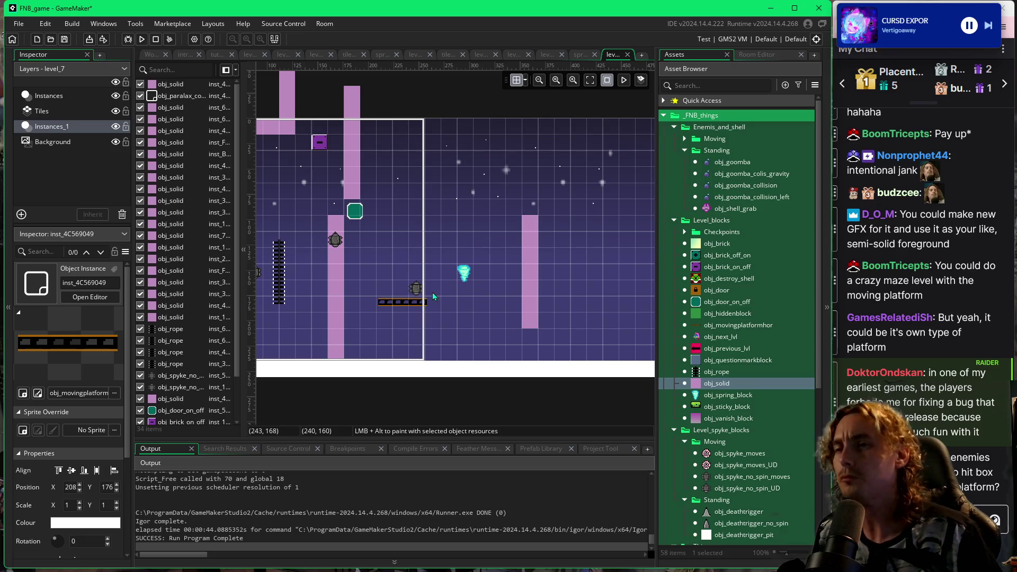
# Place an obj_goomba enemy on the moving platform at 218, 165.
pyautogui.click(715, 163)
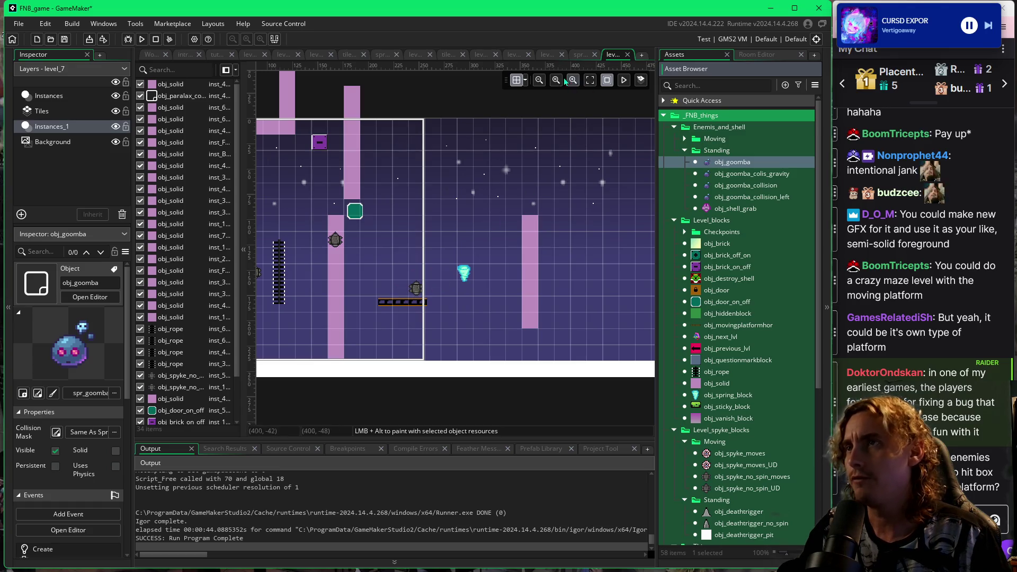
pyautogui.click(525, 82)
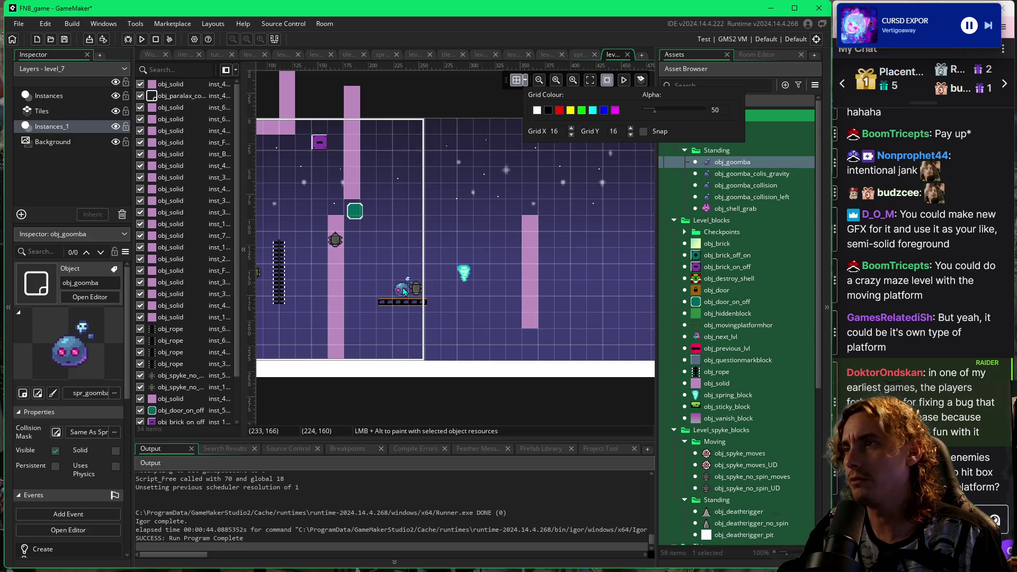
pyautogui.click(387, 287)
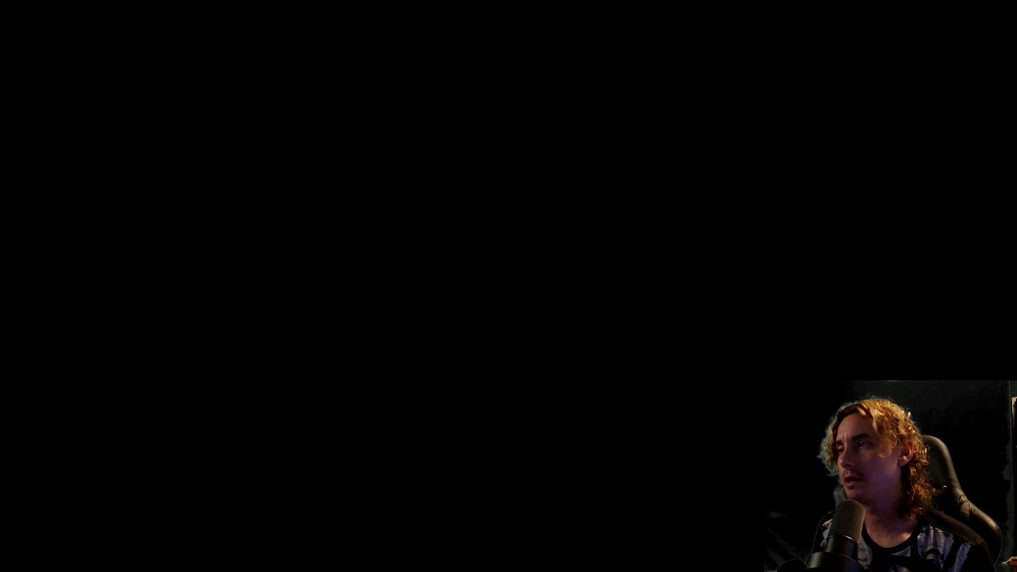
# Jump up to hit the switch, then get the respawned player onto the rope.
pyautogui.press('space')
pyautogui.press('Left')
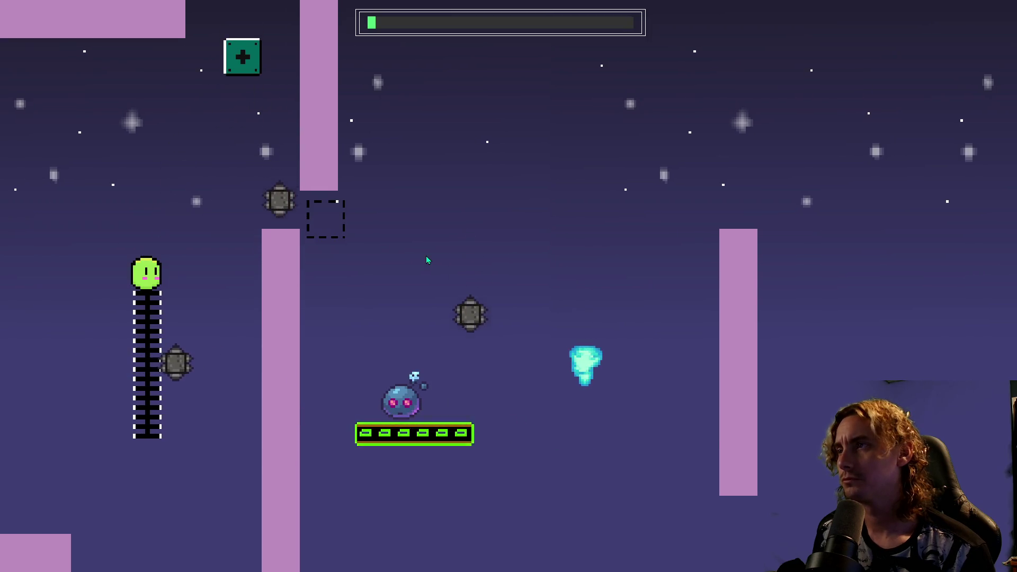
pyautogui.press('space')
pyautogui.press('Right')
pyautogui.press('Right')
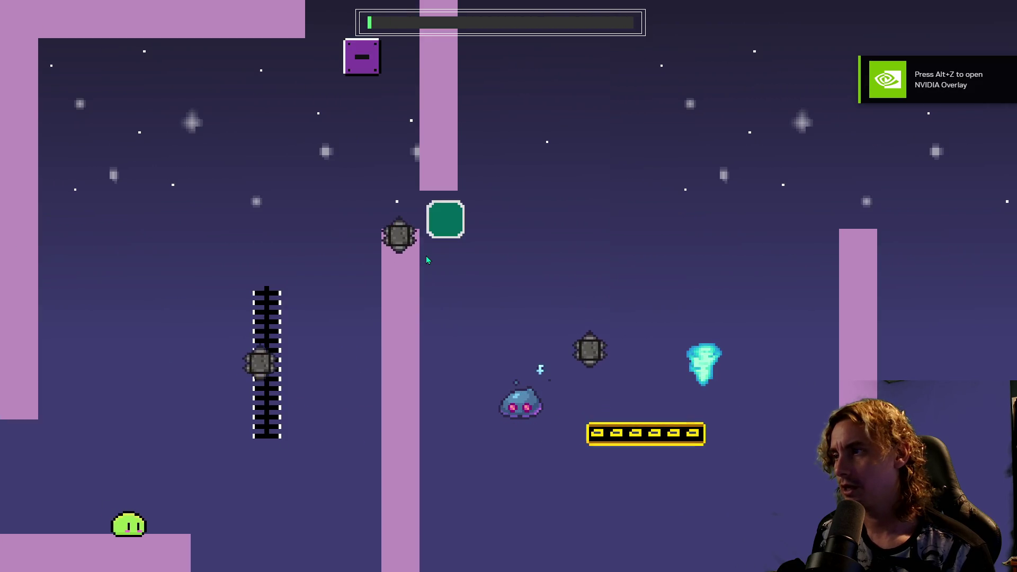
pyautogui.press('Right')
pyautogui.press('space')
pyautogui.press('space')
pyautogui.press('Right')
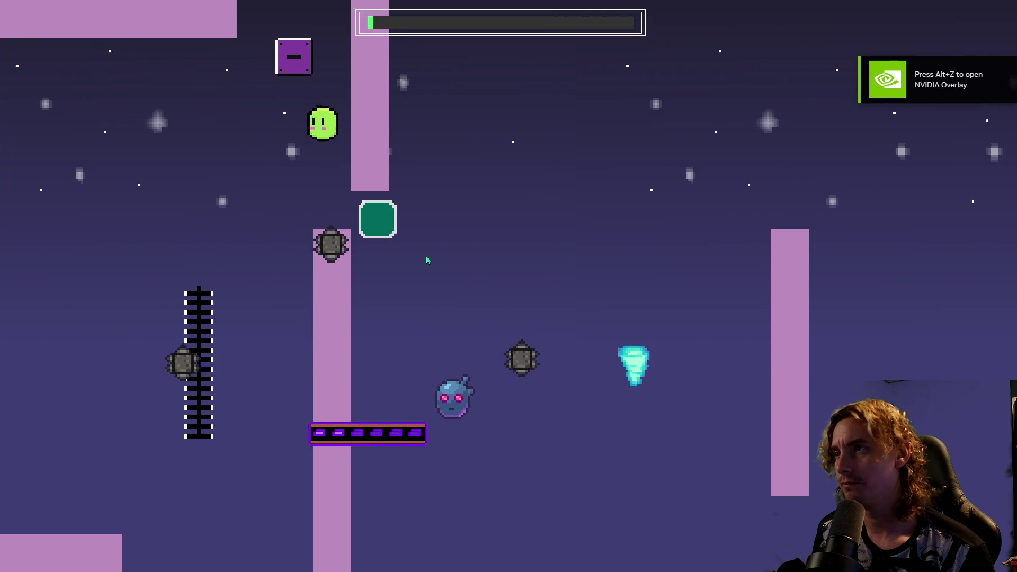
pyautogui.press('Left')
# Climb the rope, leap onto the middle pillar and drop onto the moving platform.
pyautogui.press('Right')
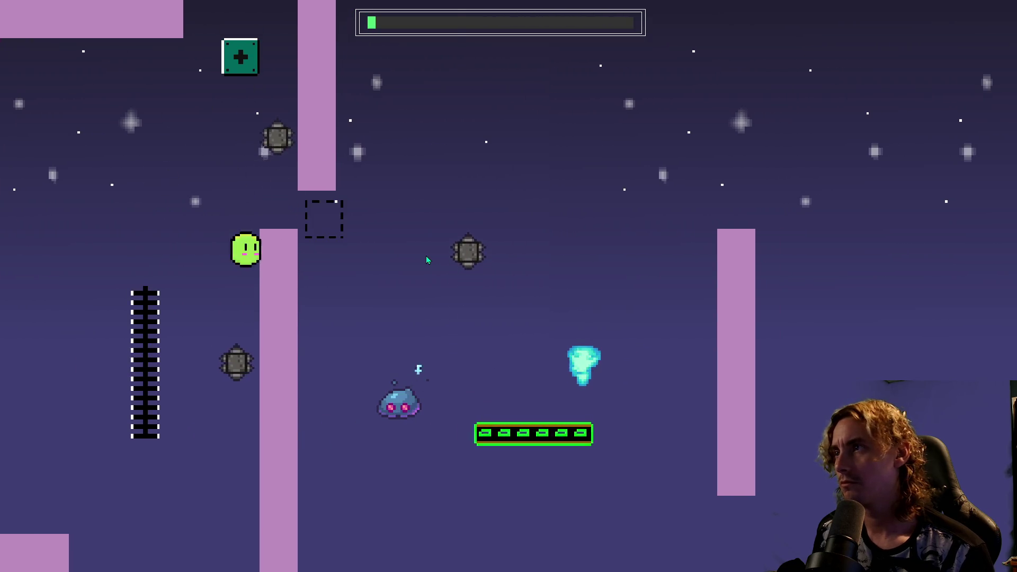
pyautogui.press('Right')
pyautogui.press('space')
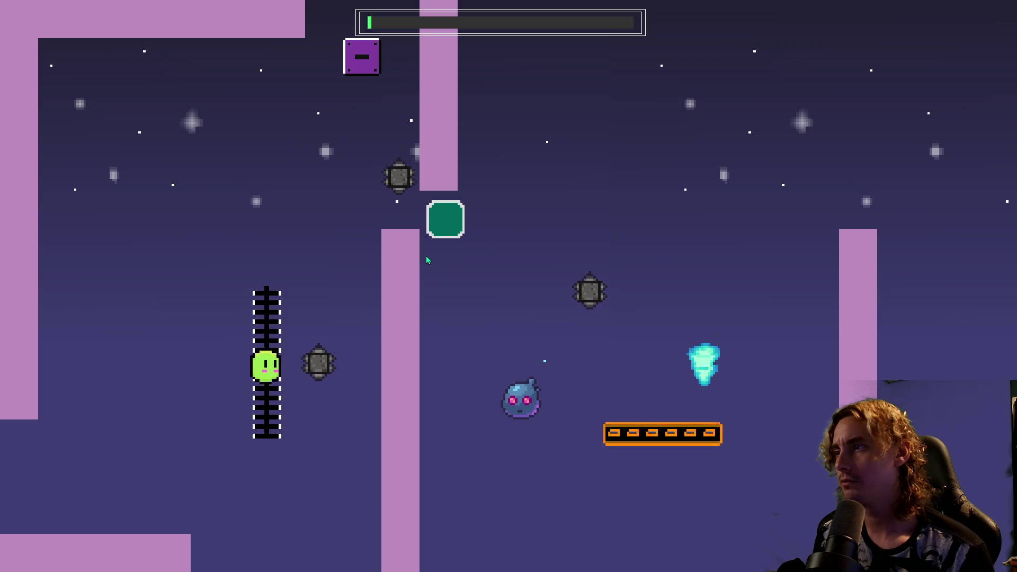
pyautogui.press('space')
pyautogui.press('Right')
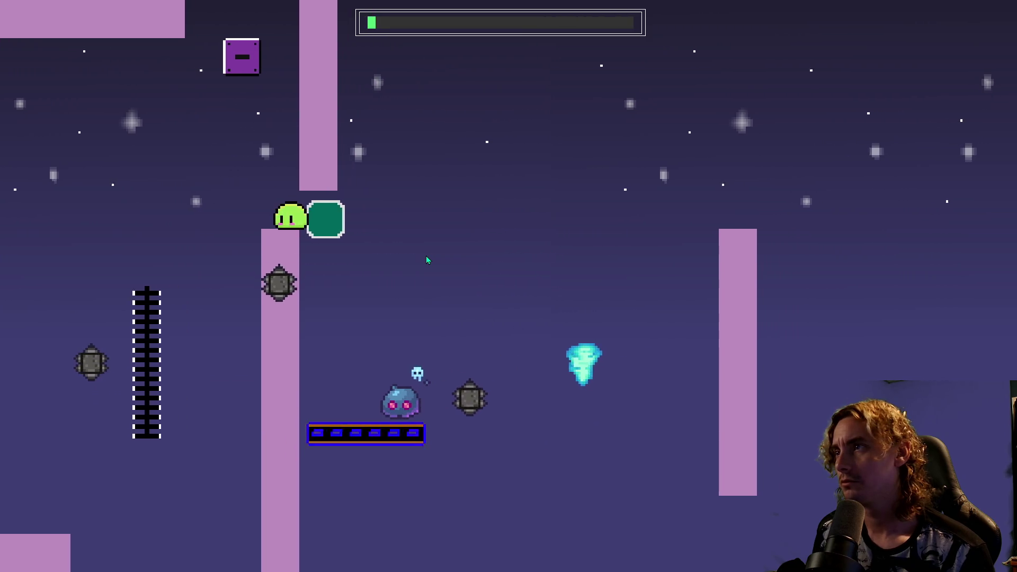
pyautogui.press('Left')
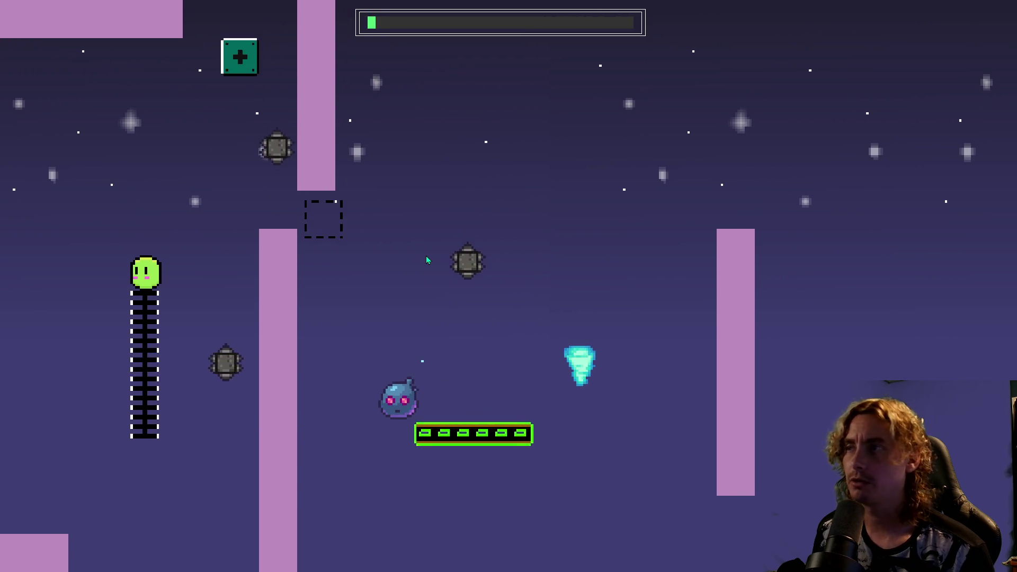
pyautogui.press('space')
pyautogui.press('Right')
pyautogui.press('Right')
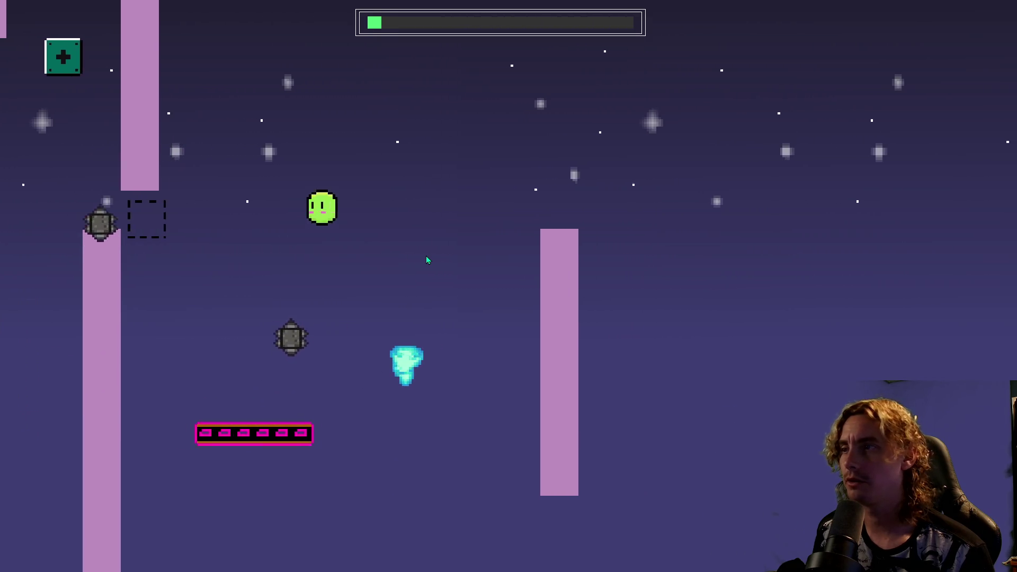
pyautogui.press('Right')
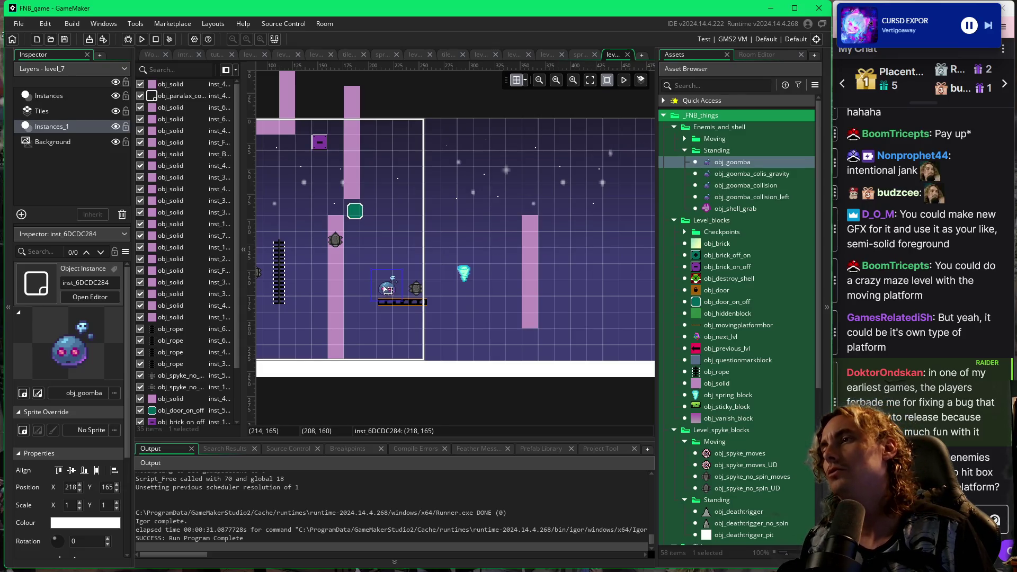
# Delete the spring block and move the goomba right, near the right pillar.
pyautogui.moveTo(388, 290); pyautogui.dragTo(488, 284)
pyautogui.click(465, 280)
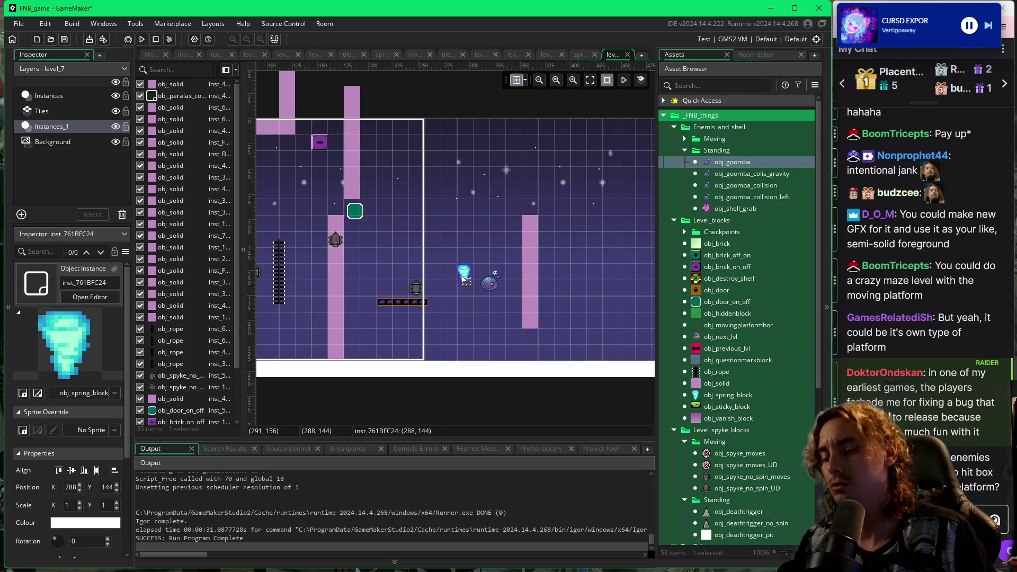
pyautogui.press('Delete')
pyautogui.click(488, 284)
pyautogui.moveTo(489, 284); pyautogui.dragTo(477, 272)
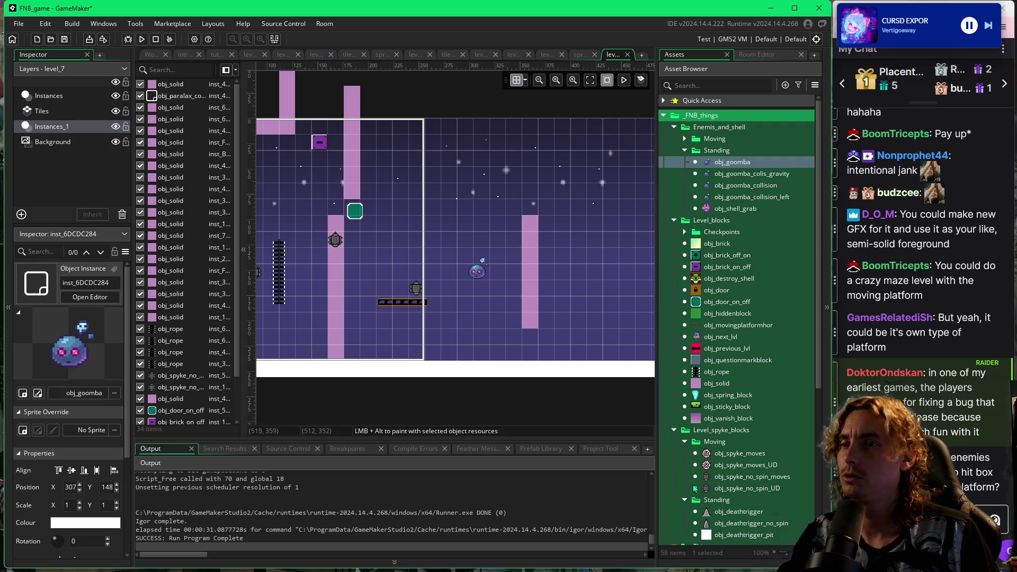
# Place an obj_deathtrigger_no_spin spike on top of the right pillar and run the game with F5.
pyautogui.click(715, 525)
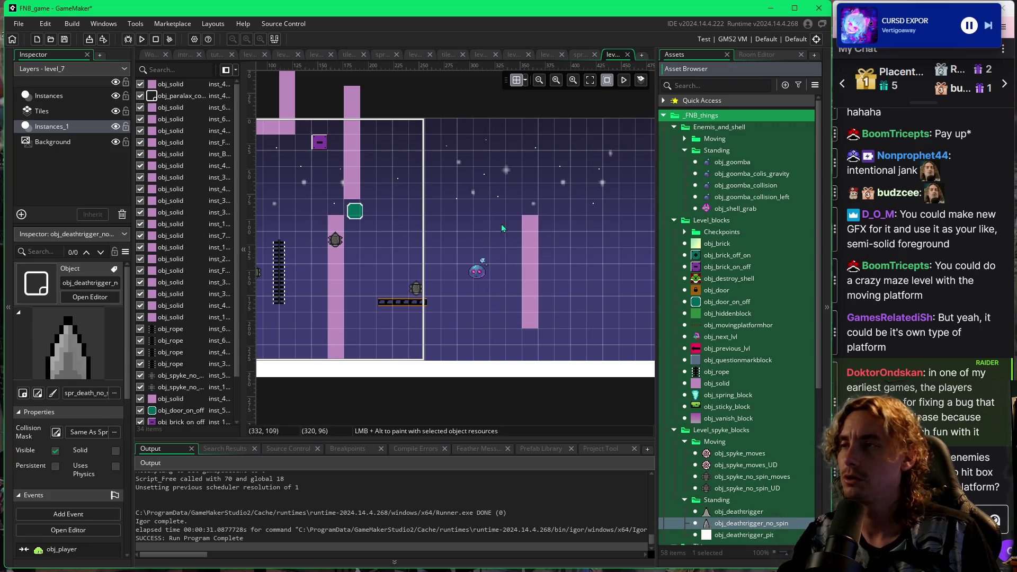
pyautogui.click(526, 79)
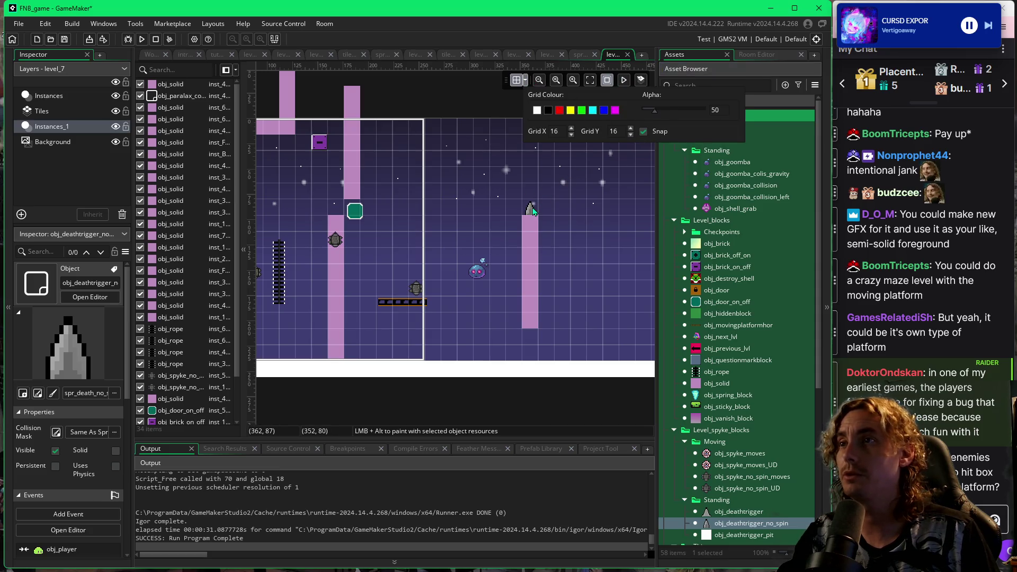
pyautogui.keyDown('alt'); pyautogui.click(533, 211); pyautogui.keyUp('alt')
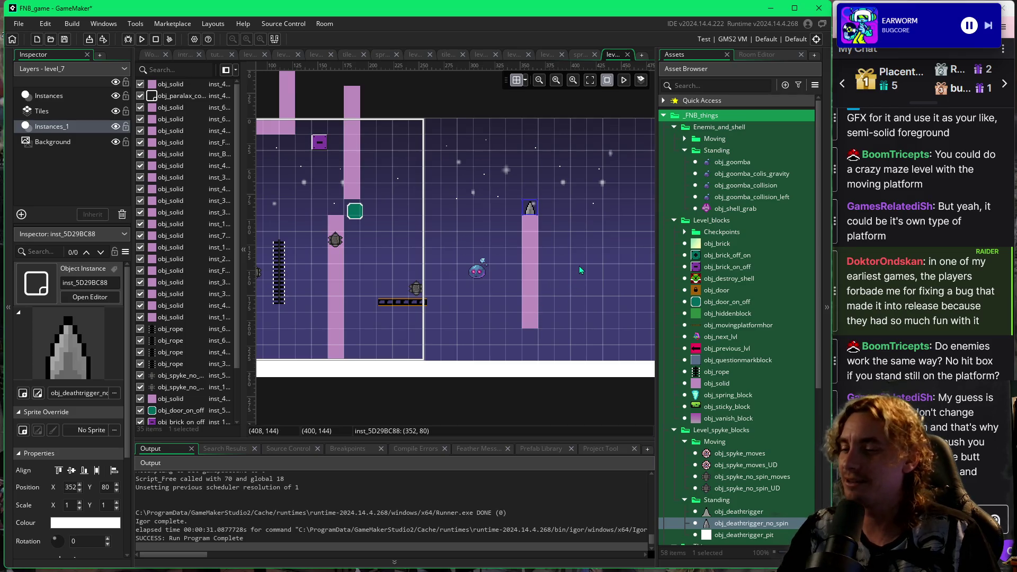
pyautogui.press('F5')
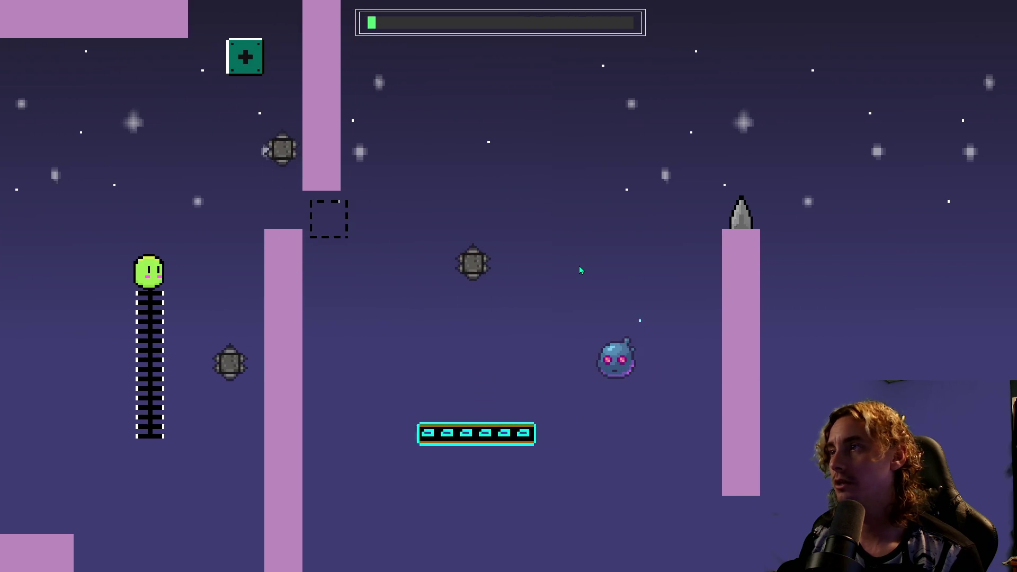
# Leap from the rope onto the pillar, then jump off the moving platform over the spiked pillar.
pyautogui.press('space')
pyautogui.press('d')
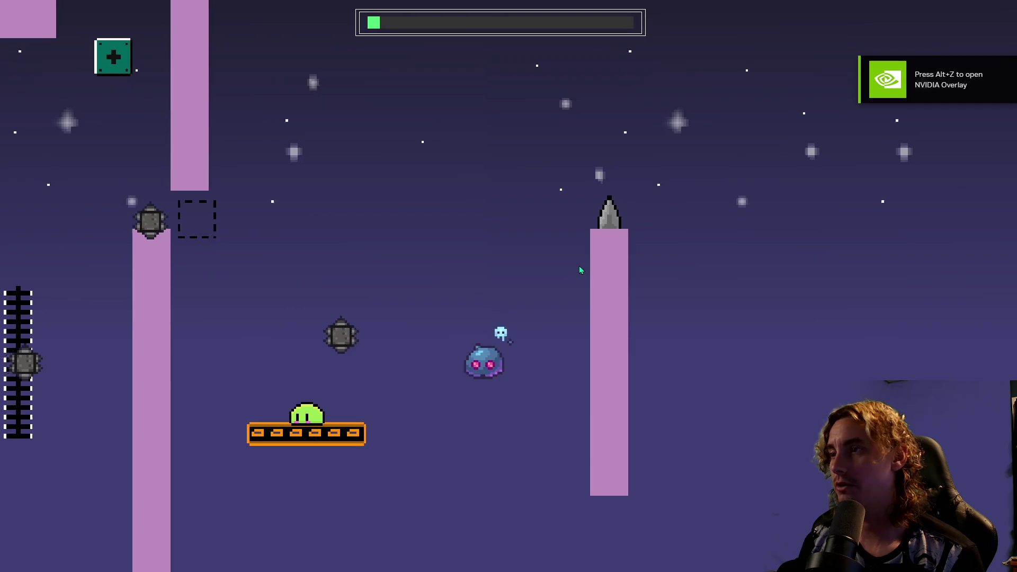
pyautogui.press('space')
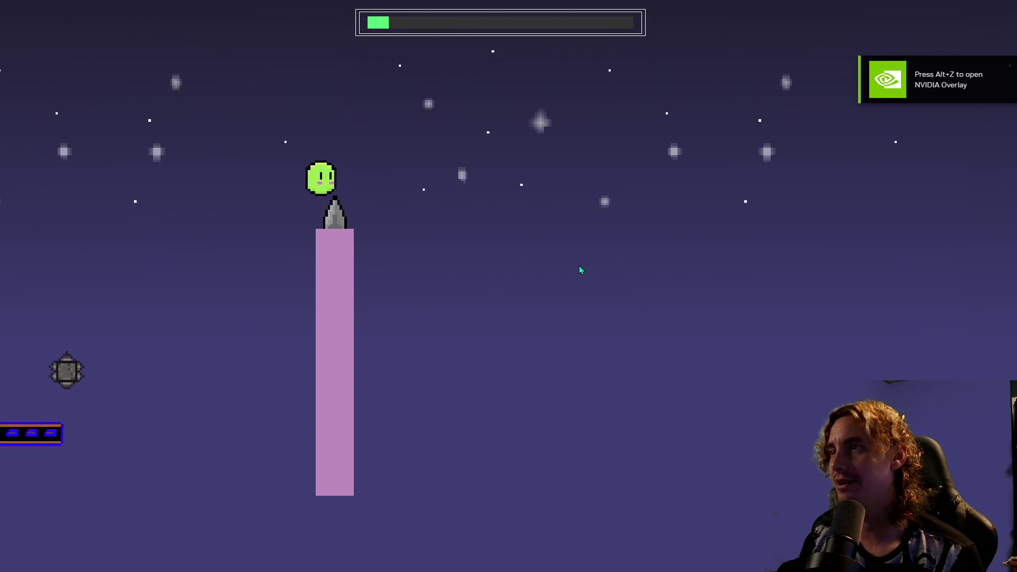
pyautogui.press('space')
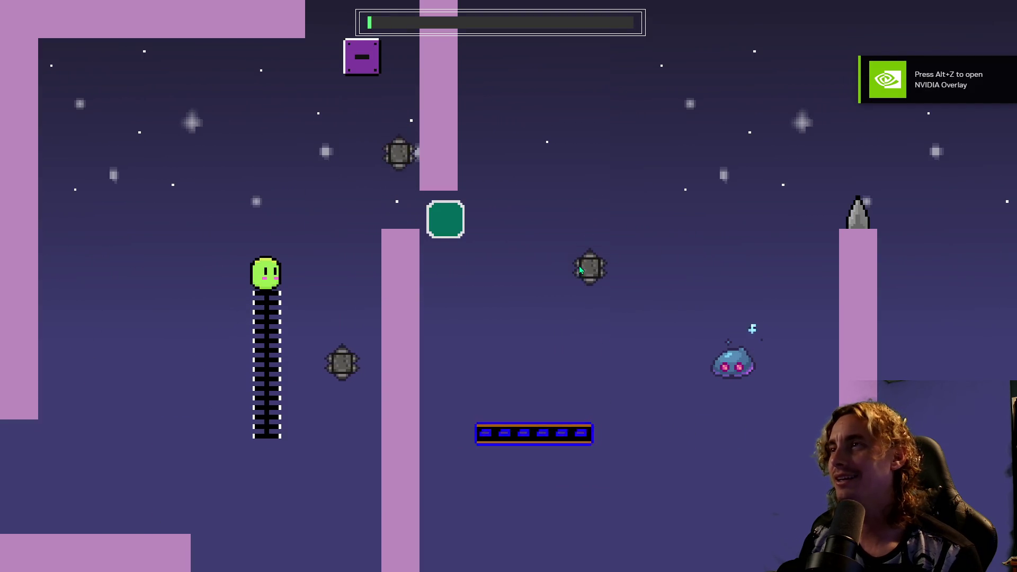
pyautogui.press('space')
pyautogui.press('d')
pyautogui.press('space')
pyautogui.press('a')
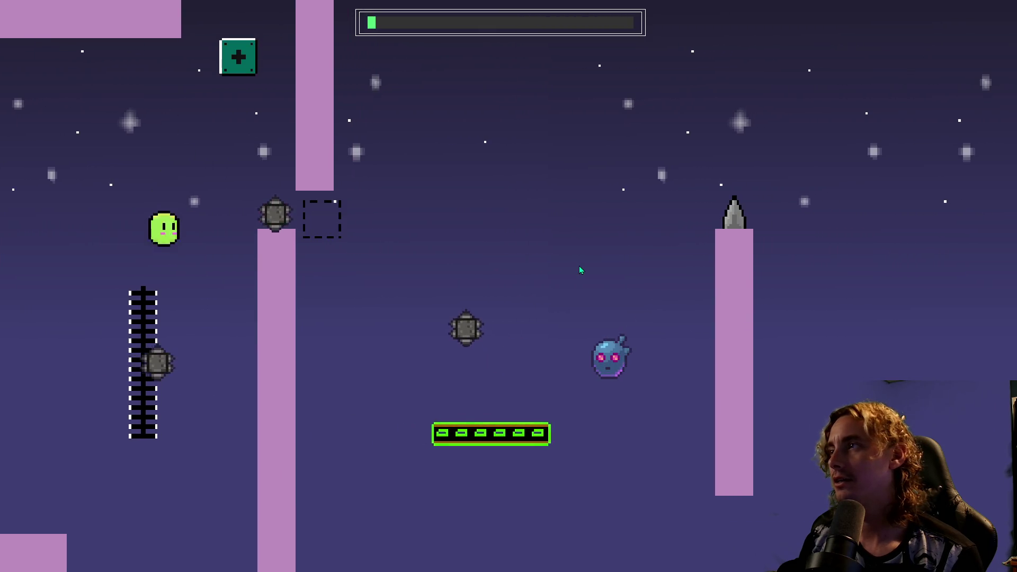
pyautogui.press('w')
pyautogui.press('space')
pyautogui.press('d')
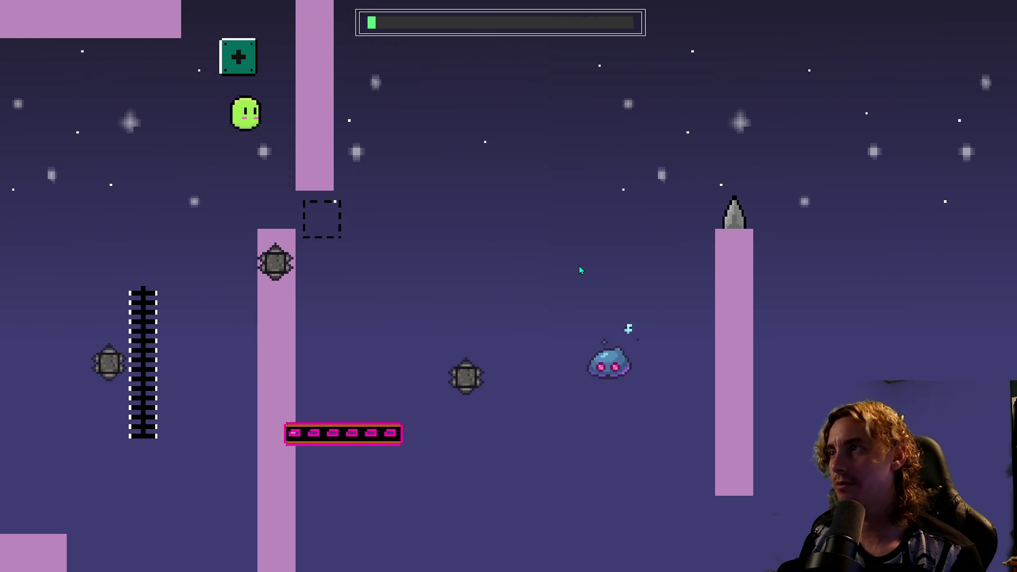
pyautogui.press('space')
pyautogui.press('d')
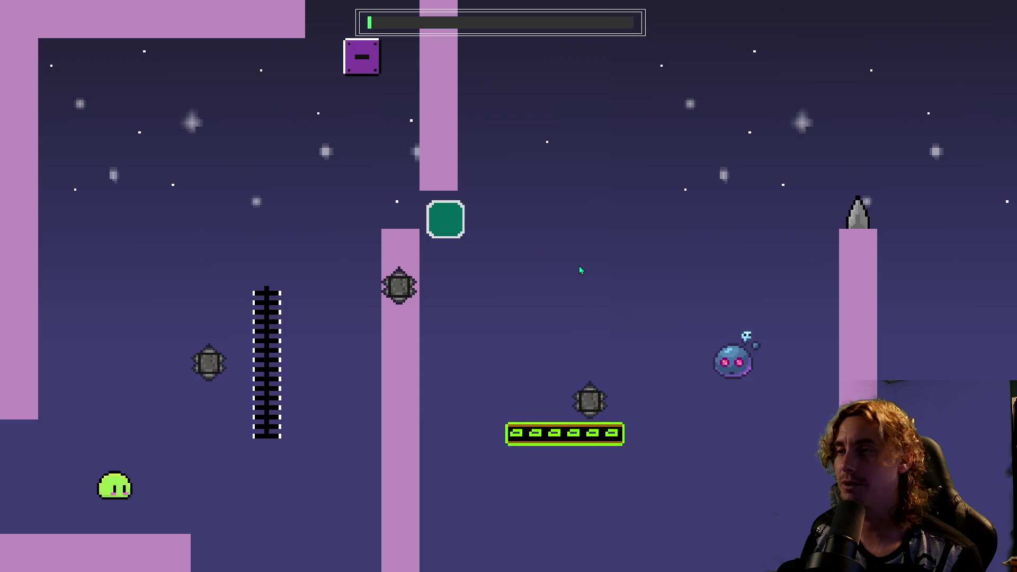
# After respawning, climb the rope again and ride the moving platform past the spiked pillar.
pyautogui.press('d')
pyautogui.press('space')
pyautogui.press('w')
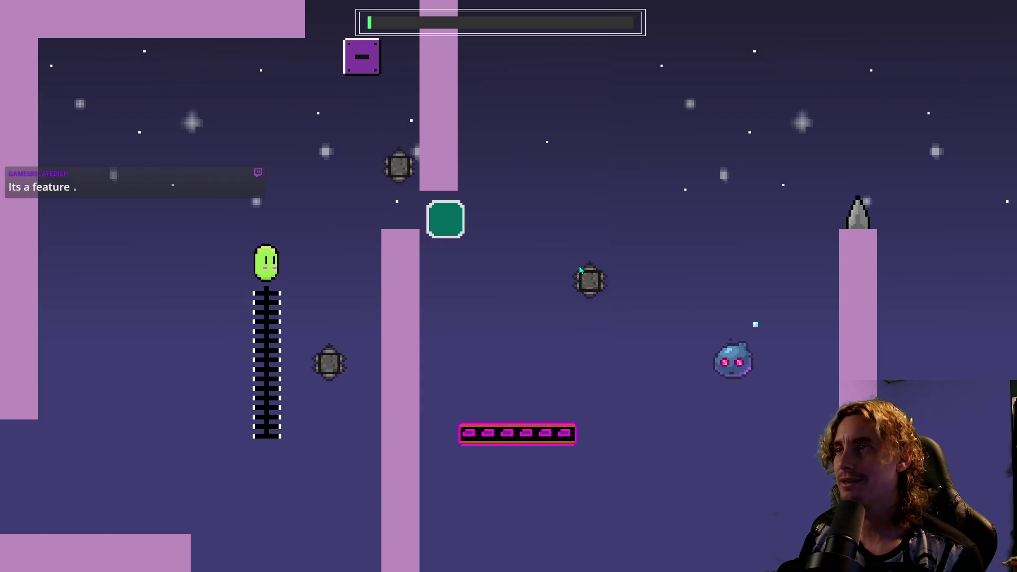
pyautogui.press('space')
pyautogui.press('d')
pyautogui.press('a')
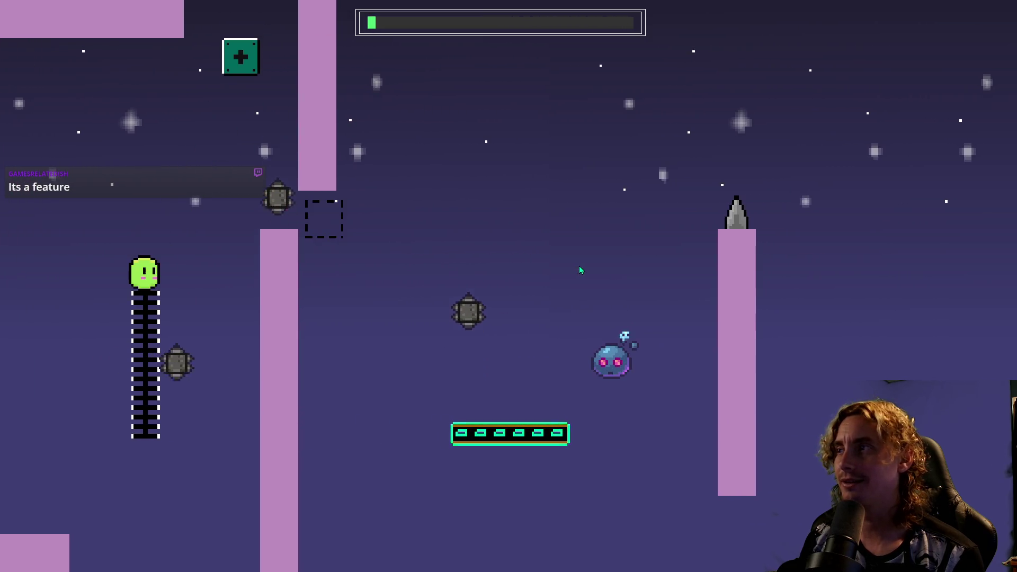
pyautogui.press('space')
pyautogui.press('d')
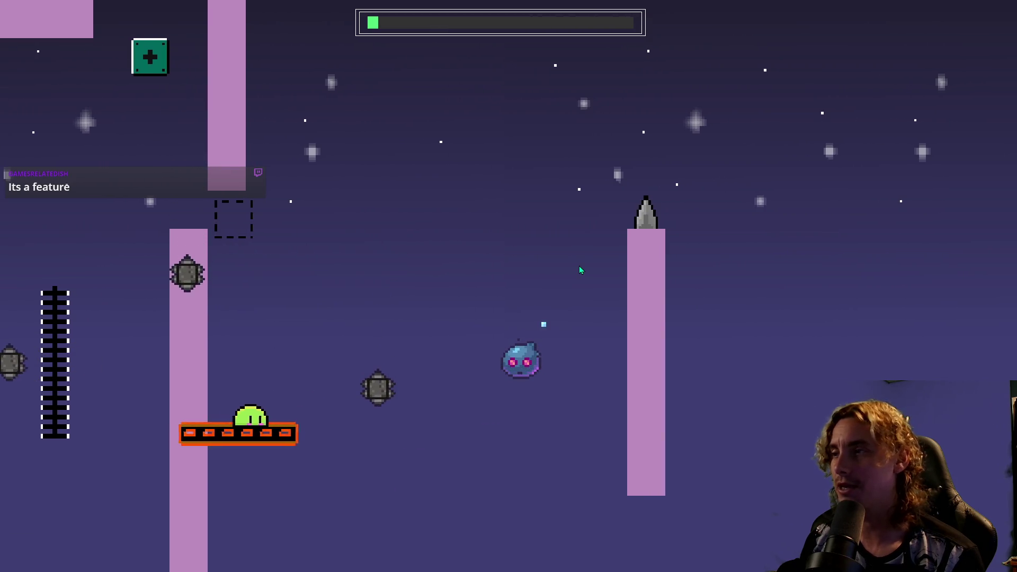
pyautogui.press('space')
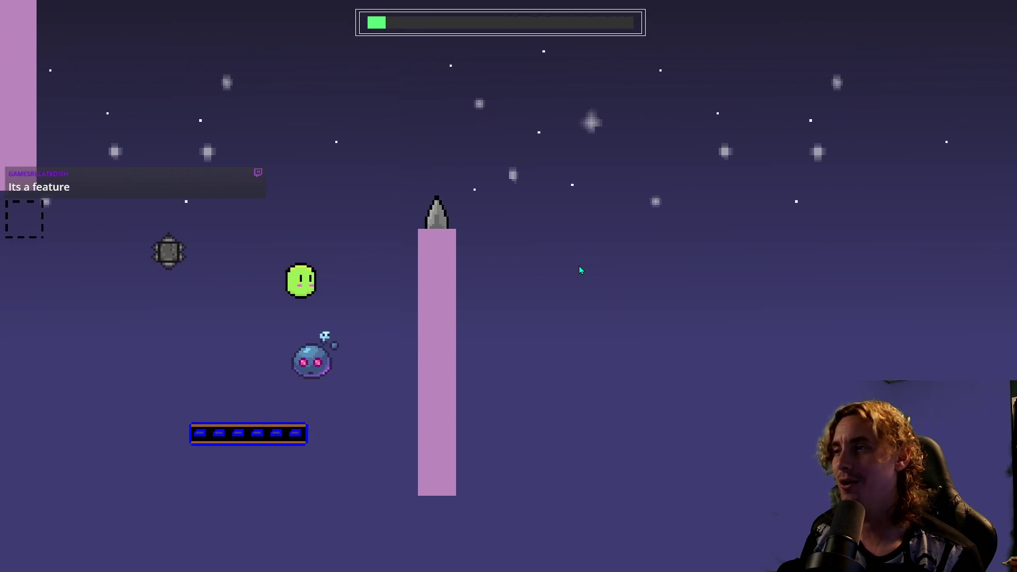
pyautogui.press('space')
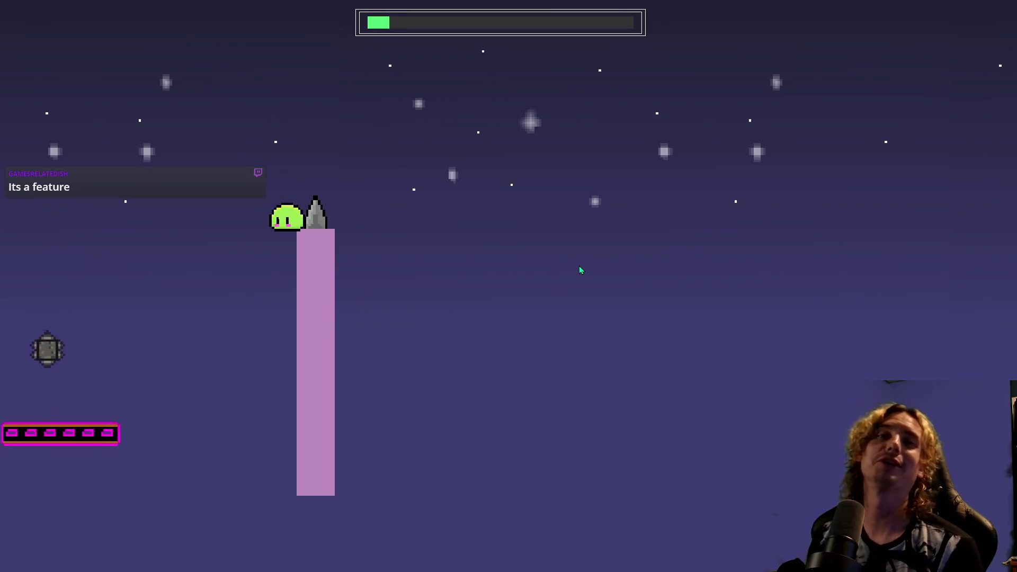
# Climb the ladder, pass through the pillar gap and double-jump toward the spike-topped pillar.
pyautogui.press('space')
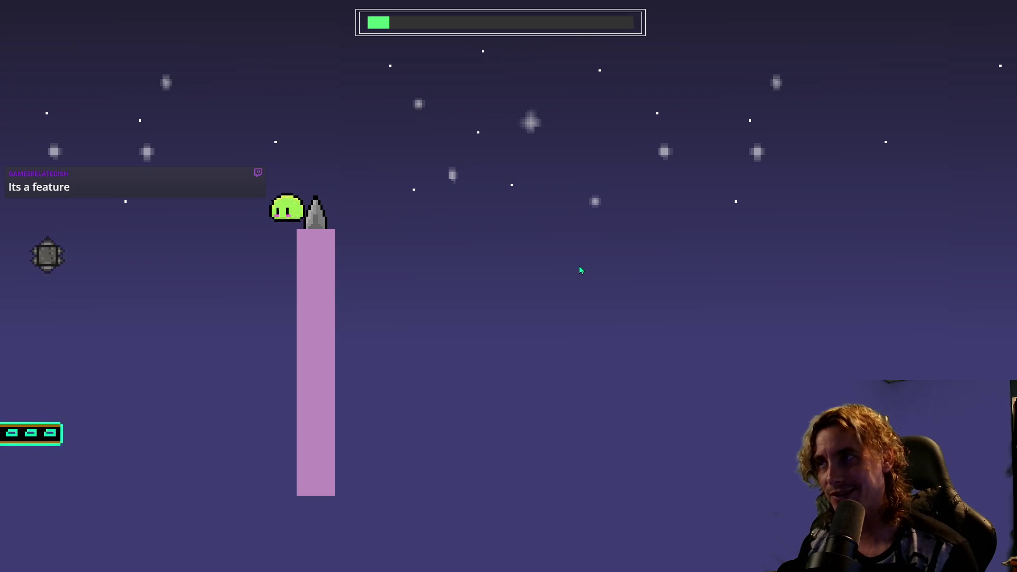
pyautogui.press('space')
pyautogui.press('Right')
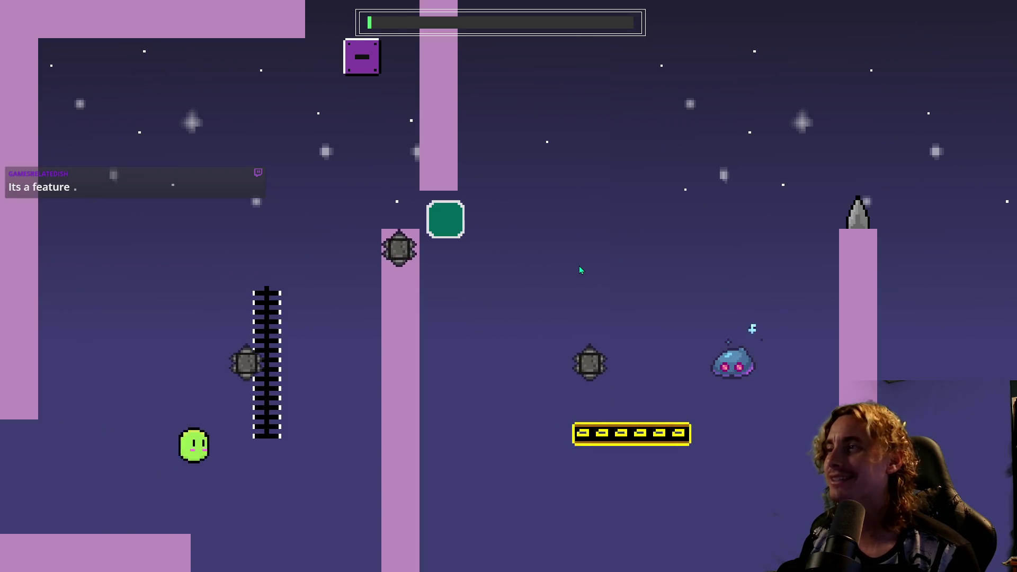
pyautogui.press('Up')
pyautogui.press('space')
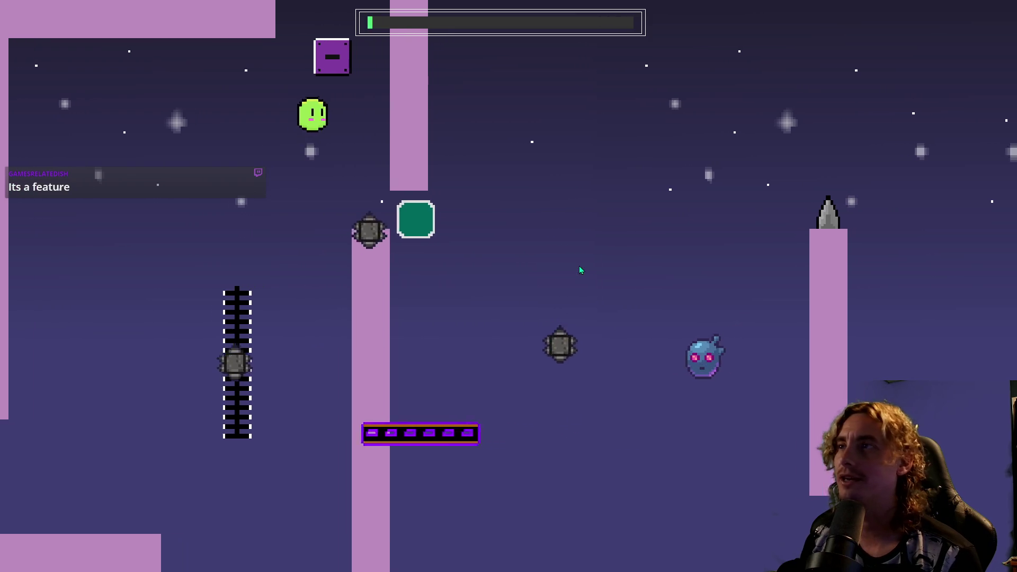
pyautogui.press('Left')
pyautogui.press('space')
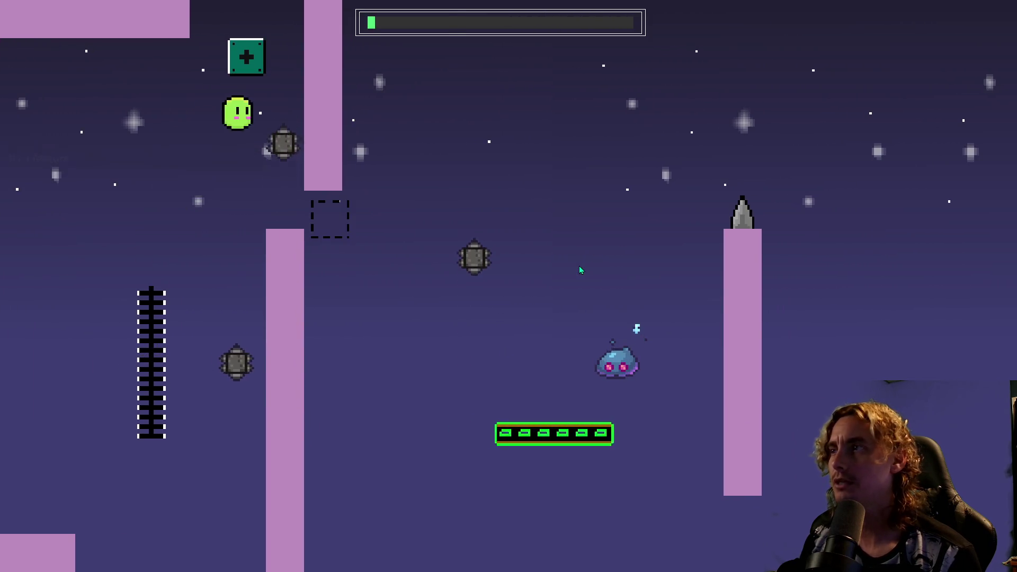
pyautogui.press('Right')
pyautogui.press('Up')
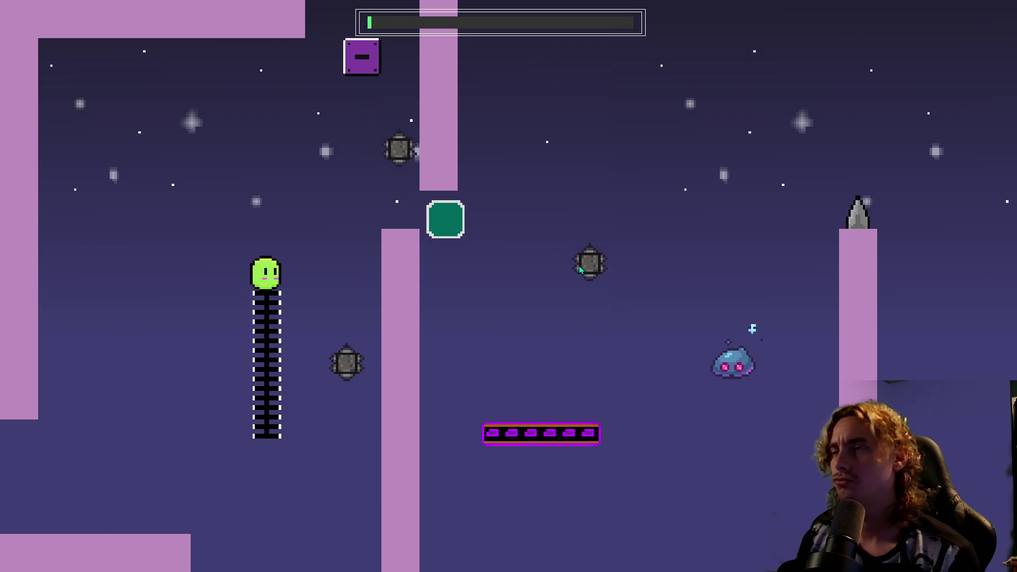
pyautogui.press('space')
pyautogui.press('Right')
pyautogui.press('Left')
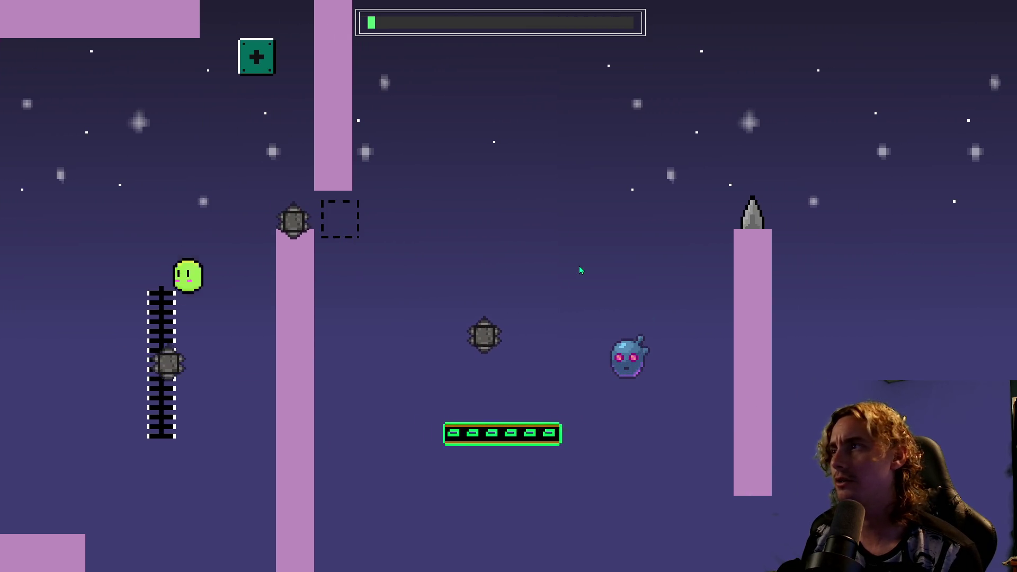
pyautogui.press('space')
pyautogui.press('Right')
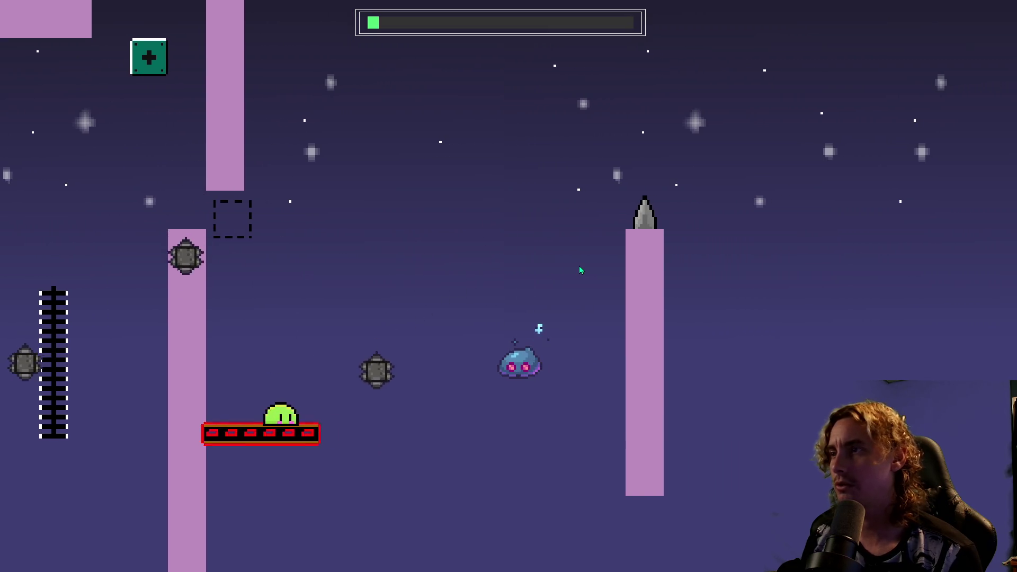
pyautogui.press('space')
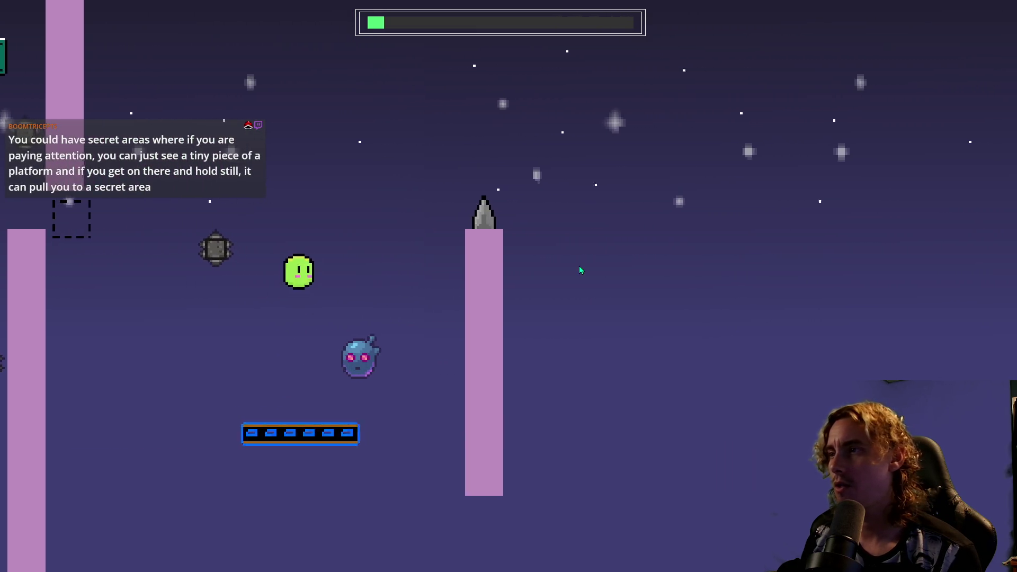
pyautogui.press('space')
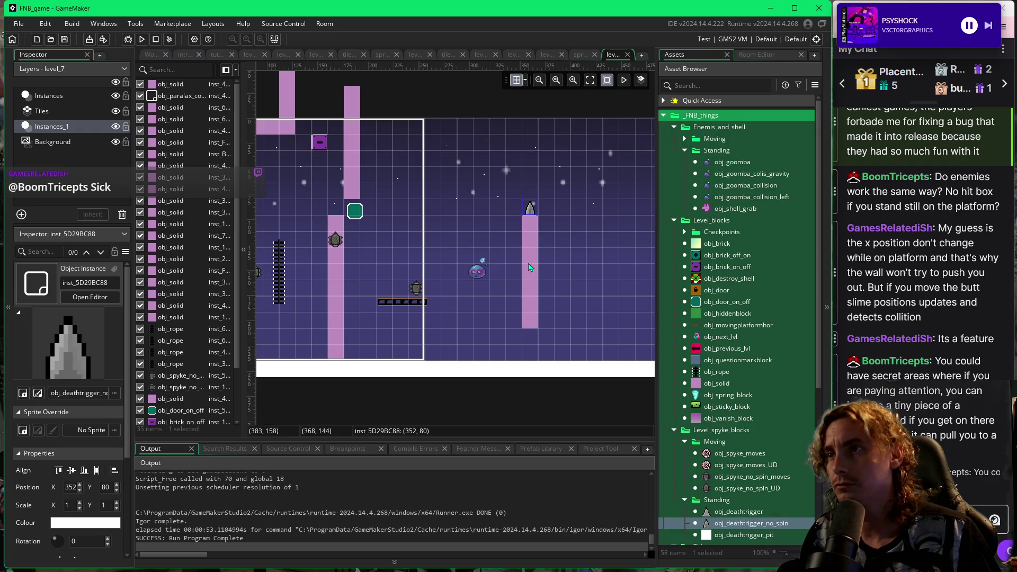
# Drag the pink pillar under the spike down one grid cell, moving the spike to 352, 96.
pyautogui.click(534, 238)
pyautogui.moveTo(537, 255); pyautogui.dragTo(537, 272)
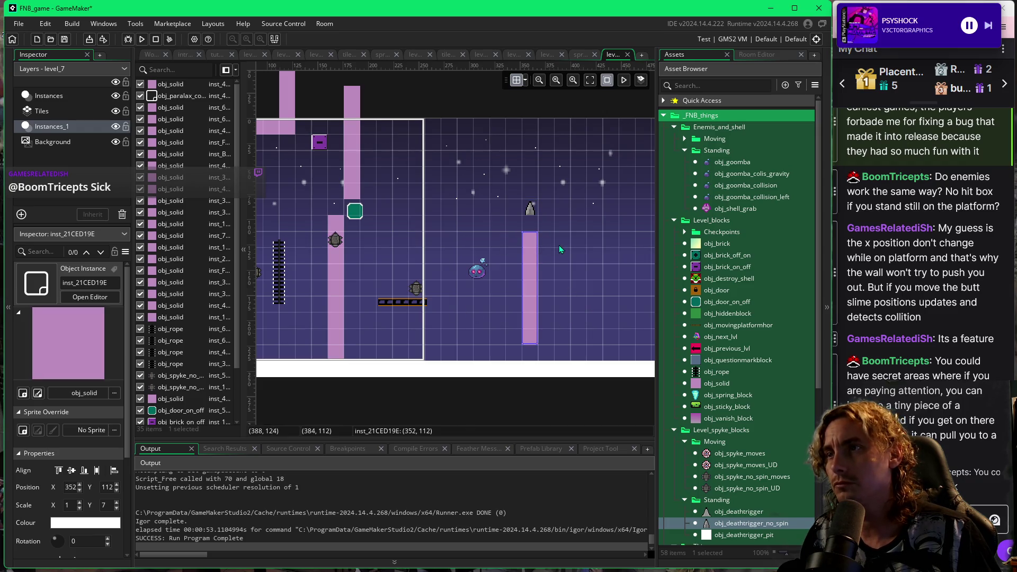
pyautogui.click(534, 211)
pyautogui.click(583, 249)
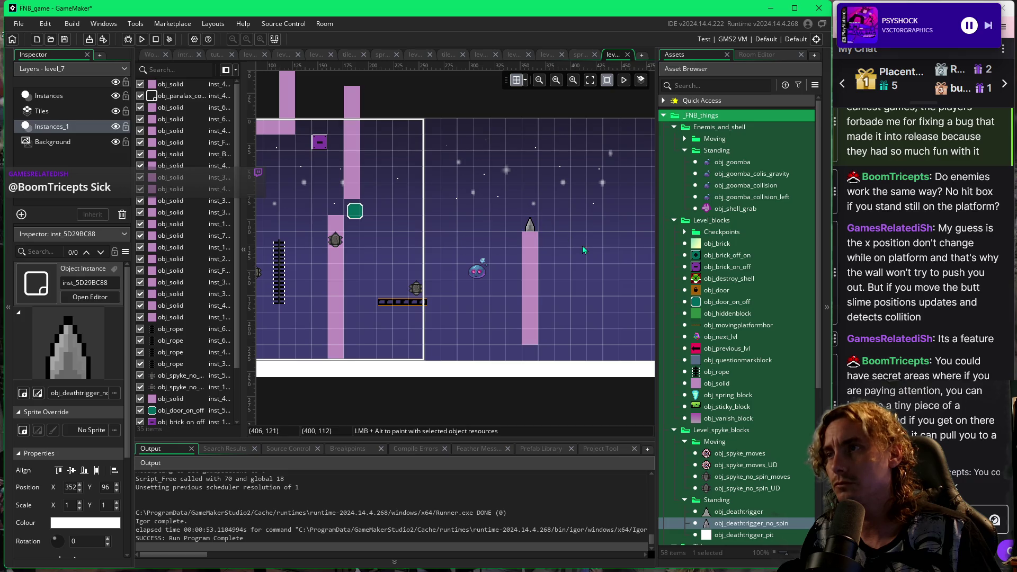
pyautogui.moveTo(622, 290); pyautogui.dragTo(534, 293)
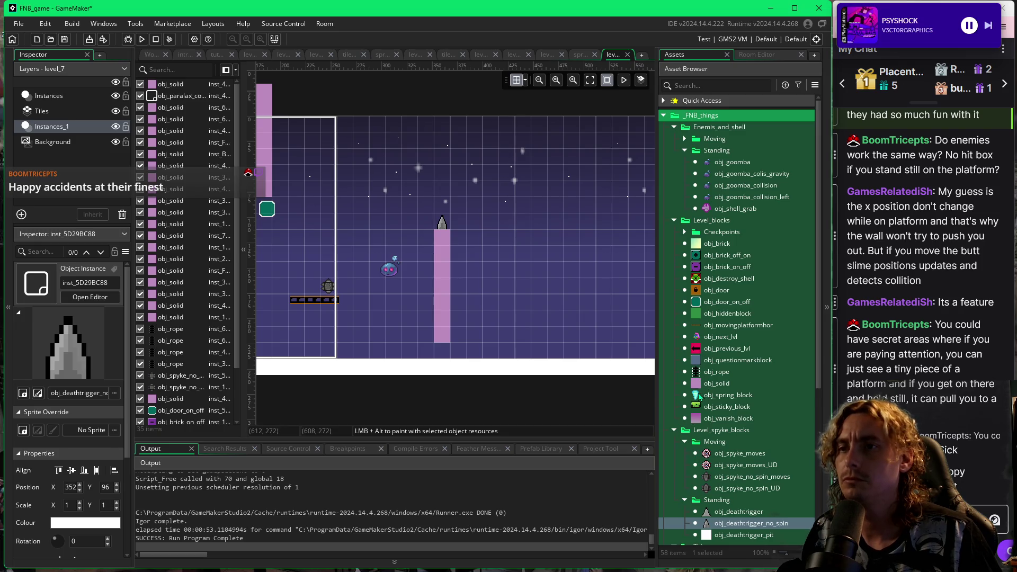
# Place an obj_spring_block by the pillar base, an obj_spyke_no_spin_moves, and an obj_vanish_block at 384, 96.
pyautogui.click(700, 396)
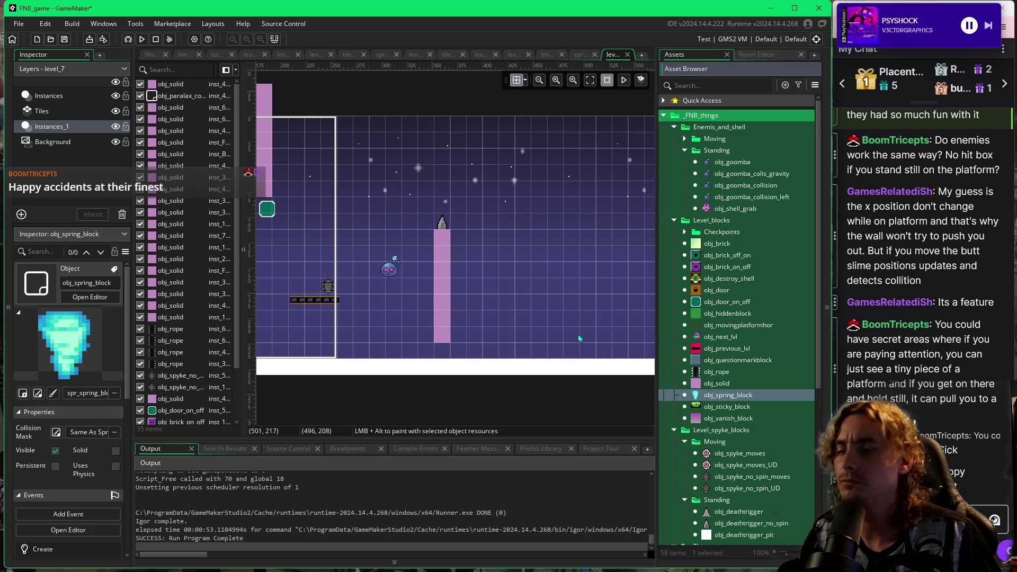
pyautogui.click(472, 335)
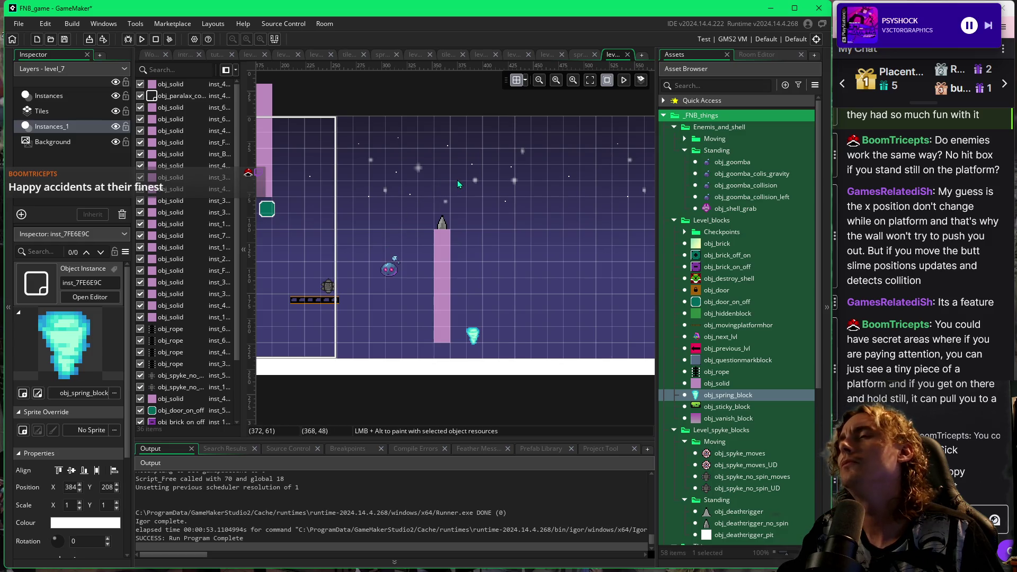
pyautogui.click(711, 478)
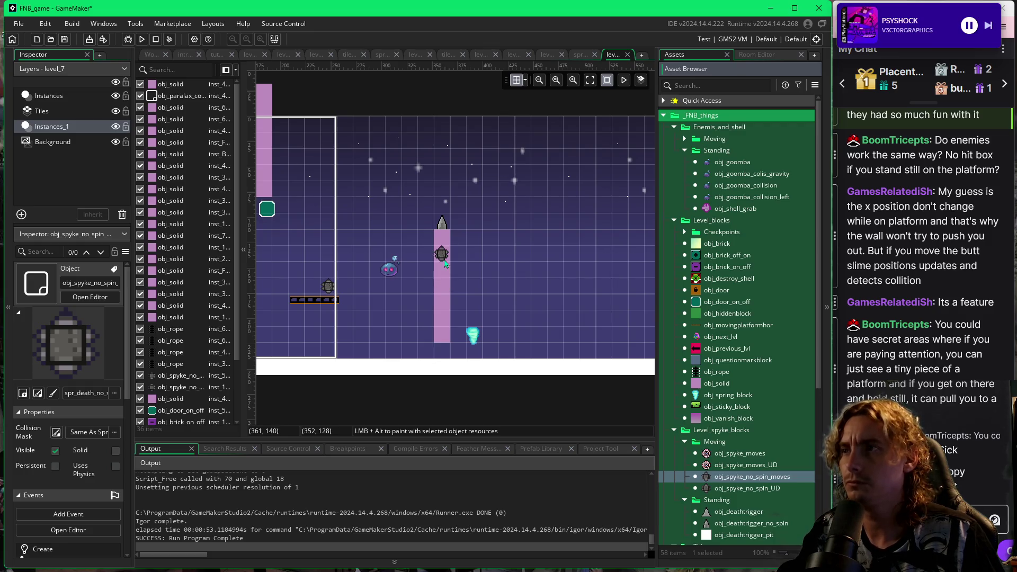
pyautogui.click(445, 264)
pyautogui.click(700, 416)
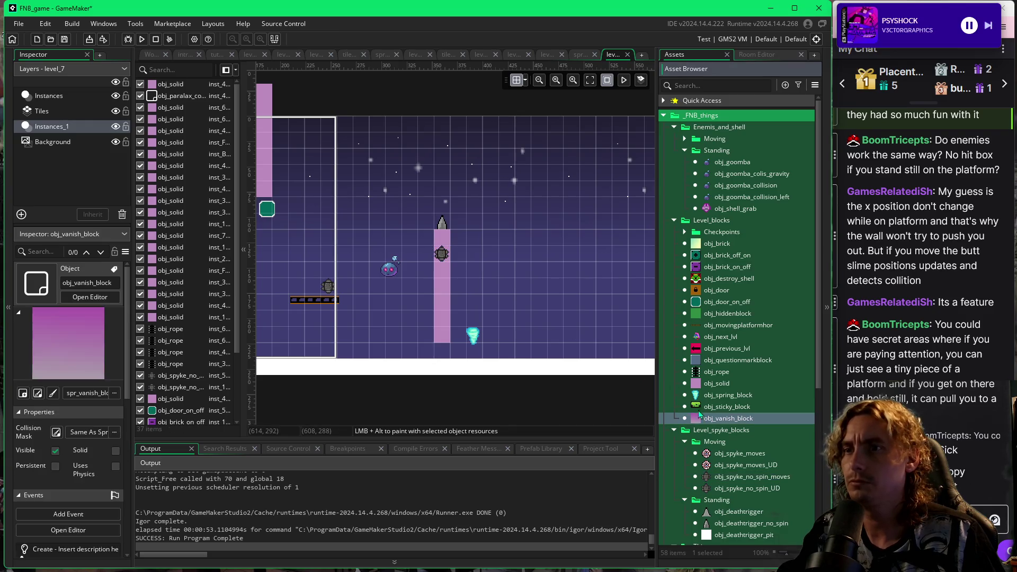
pyautogui.click(472, 211)
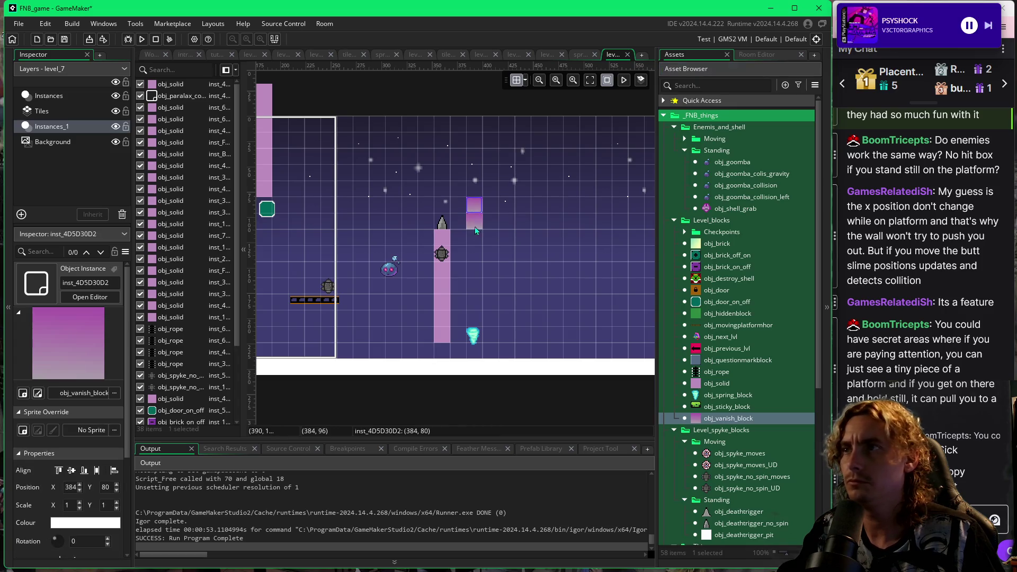
# Add an obj_solid above the vanishing block and stretch it upward into a tall column.
pyautogui.click(702, 384)
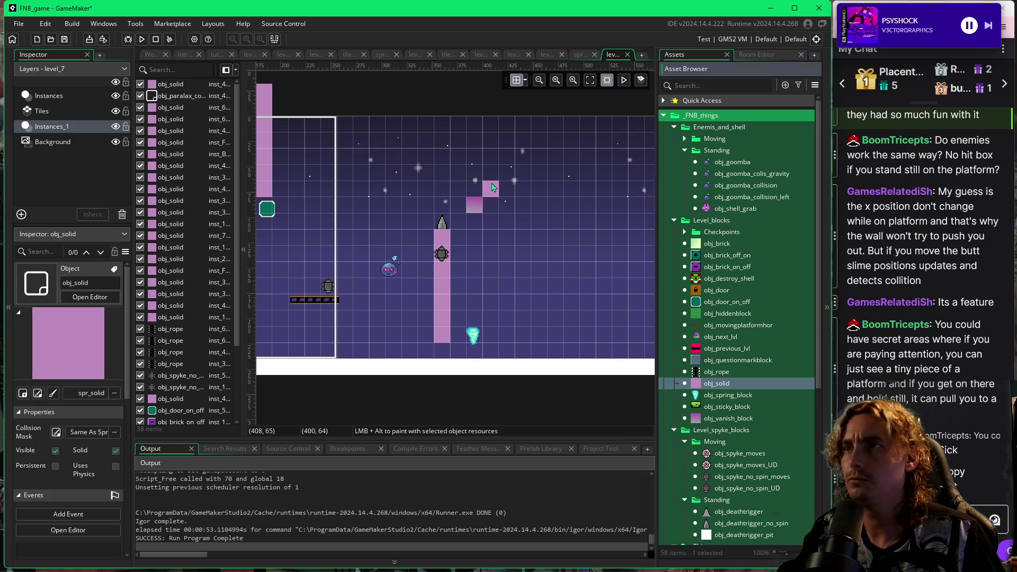
pyautogui.click(492, 188)
pyautogui.moveTo(491, 181); pyautogui.dragTo(493, 128)
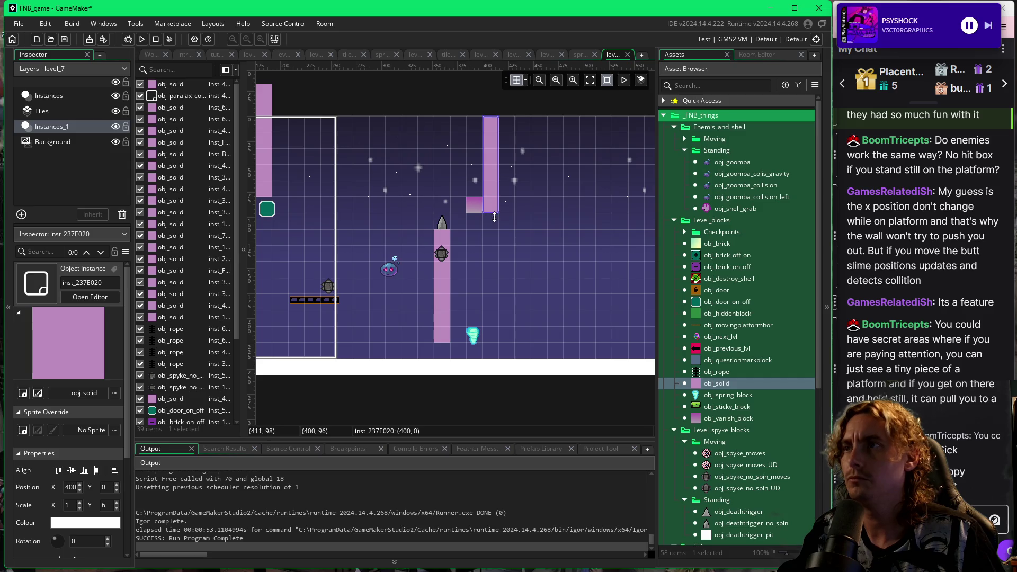
pyautogui.click(526, 256)
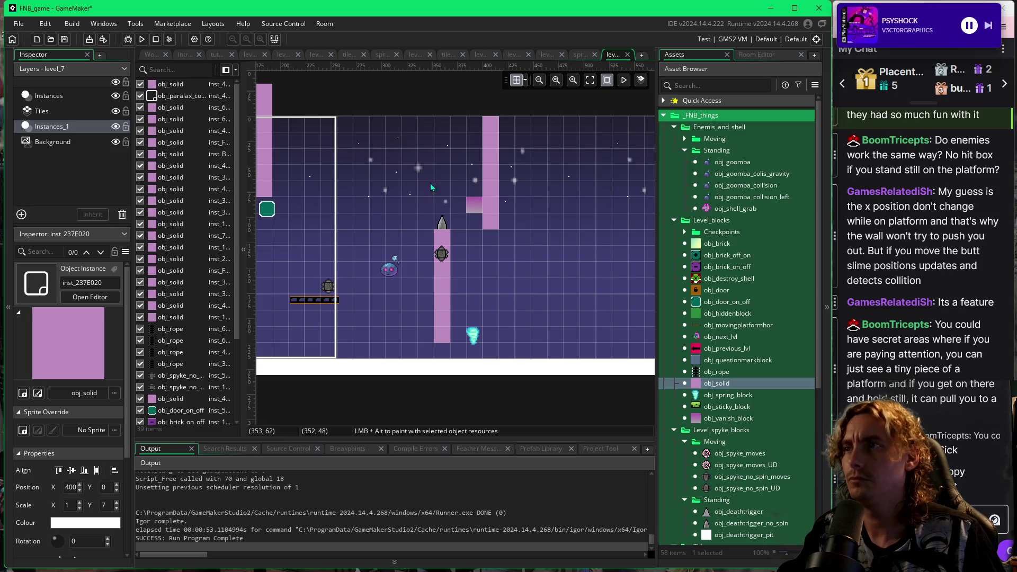
pyautogui.click(475, 209)
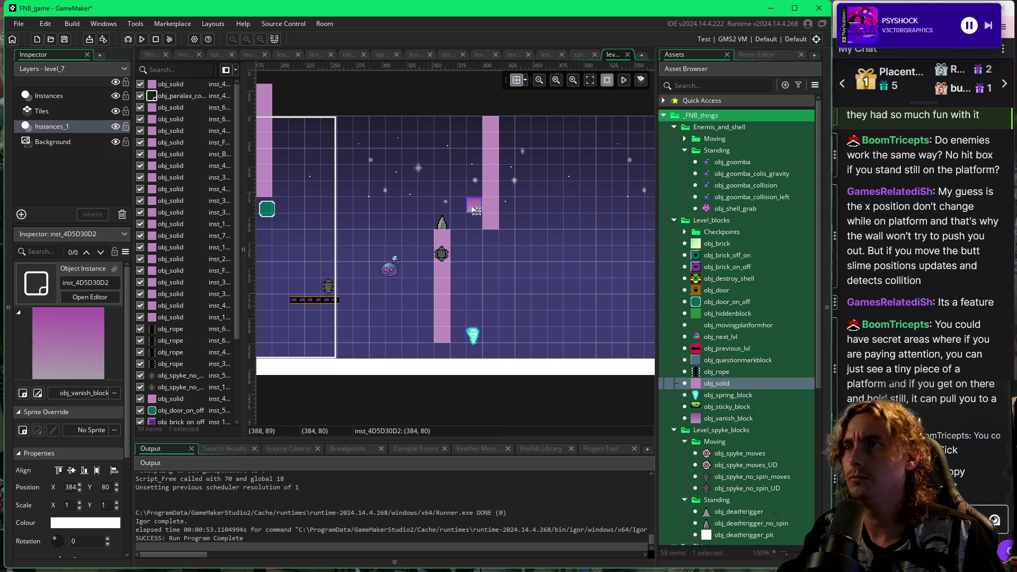
pyautogui.click(470, 250)
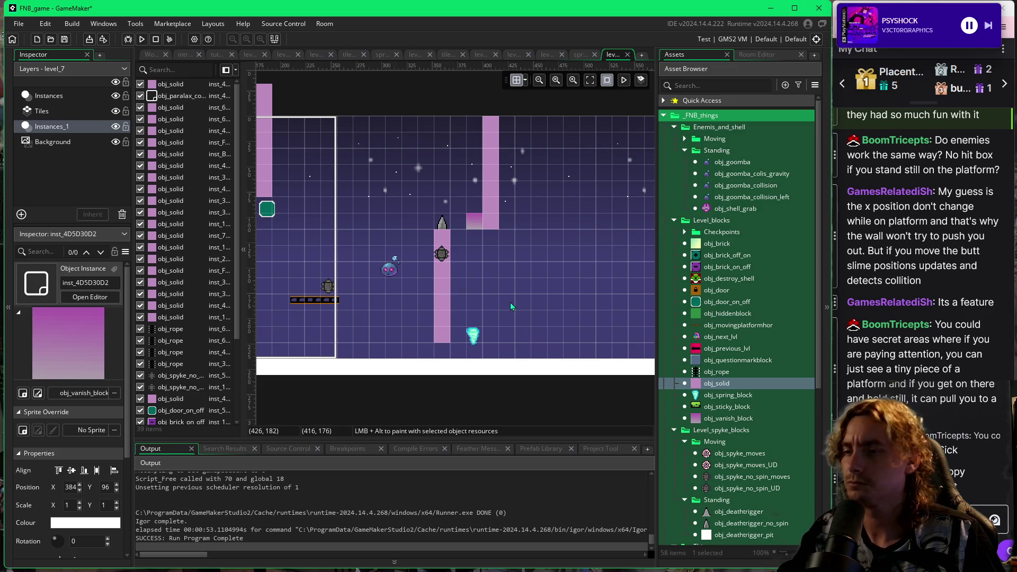
# Start the level_7 playtest and jump from the ladder column via the moving platform toward the spike pillar.
pyautogui.press('F5')
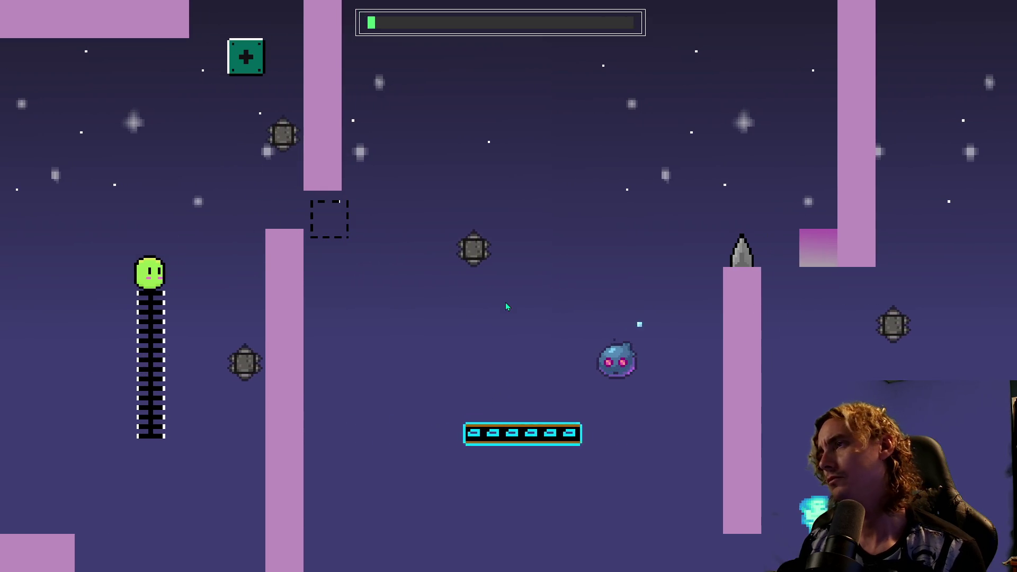
pyautogui.press('space')
pyautogui.press('Right')
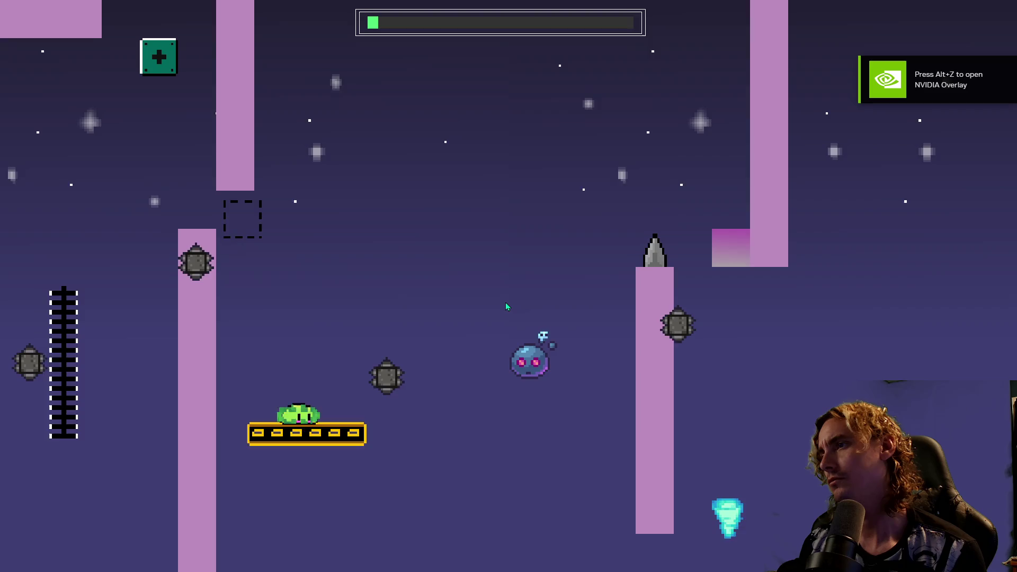
pyautogui.press('space')
pyautogui.press('Right')
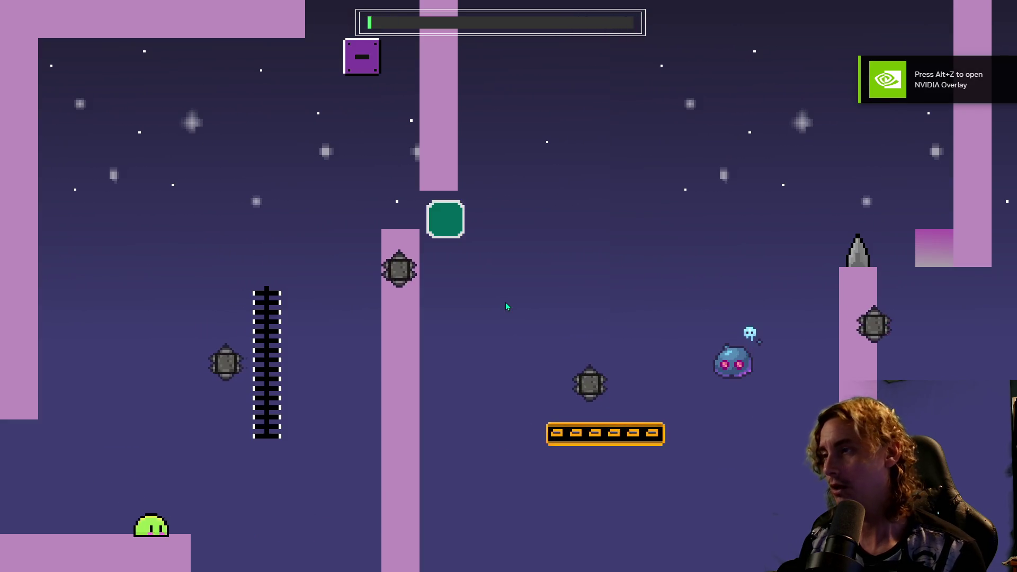
# After respawning, climb the ladder and wall-jump across the magenta moving platform to the upper pink column.
pyautogui.press('space')
pyautogui.press('Right')
pyautogui.press('space')
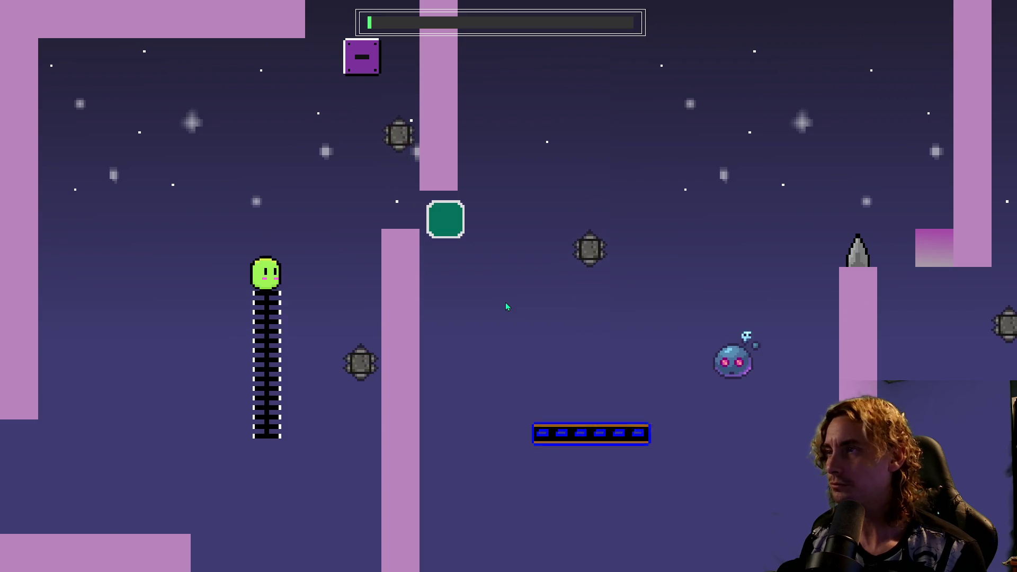
pyautogui.press('space')
pyautogui.press('Right')
pyautogui.press('space')
pyautogui.press('Left')
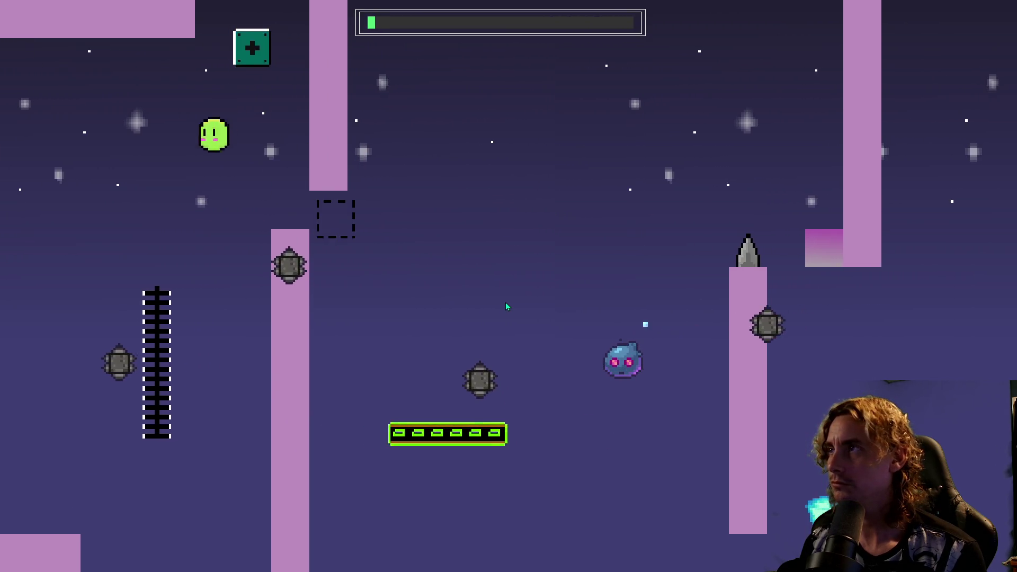
pyautogui.press('space')
pyautogui.press('Right')
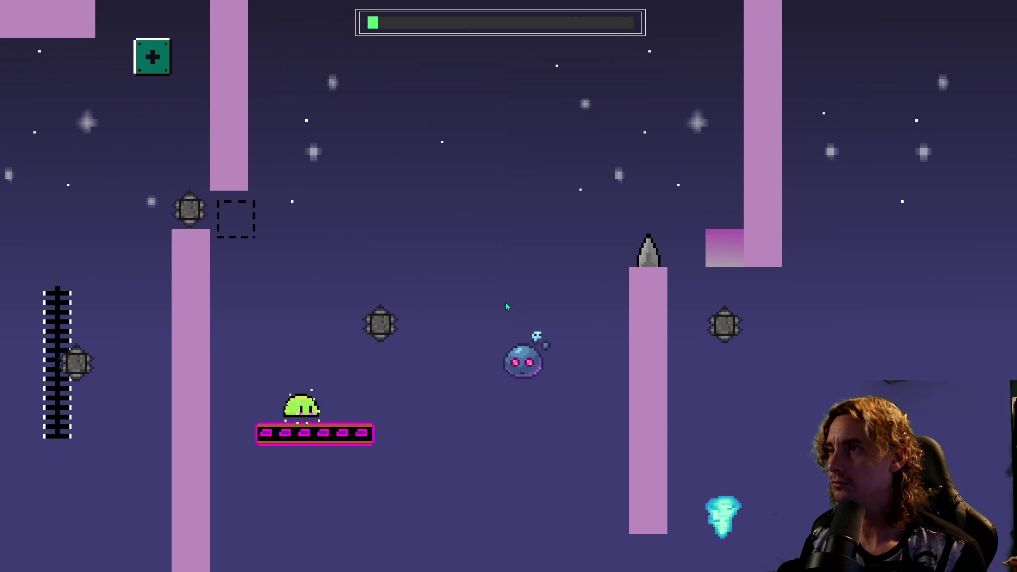
pyautogui.press('space')
pyautogui.press('Right')
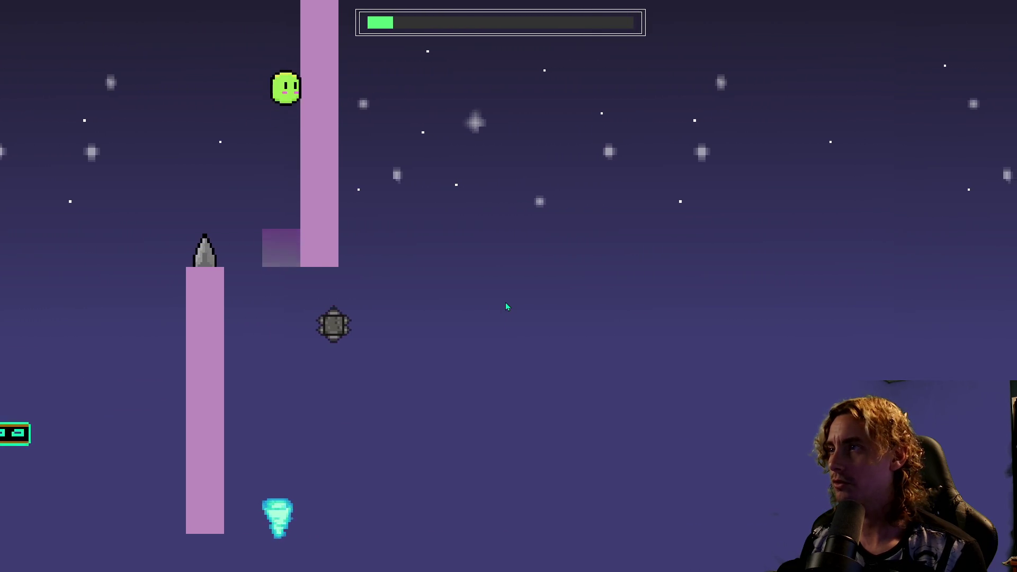
# Run right, climb the column and hit the switch block twice before returning to the ladder.
pyautogui.press('Right')
pyautogui.press('space')
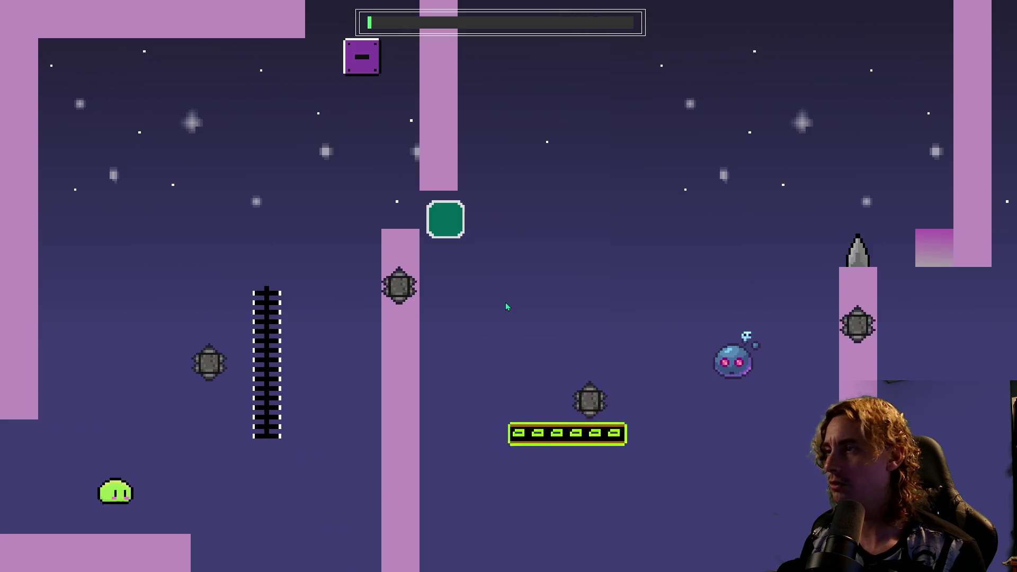
pyautogui.press('Right')
pyautogui.press('space')
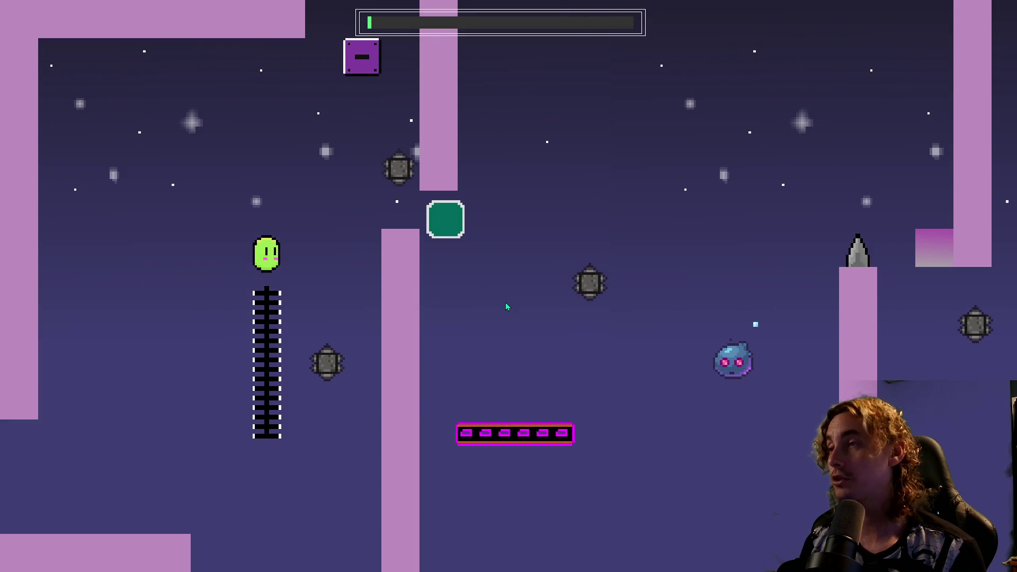
pyautogui.press('space')
pyautogui.press('Right')
pyautogui.press('Left')
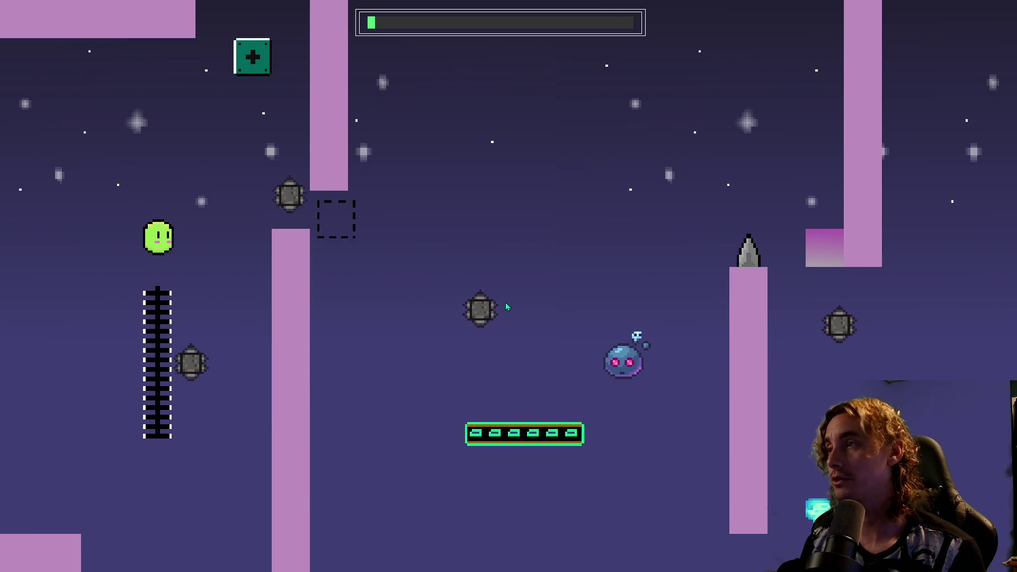
pyautogui.press('space')
pyautogui.press('Left')
pyautogui.press('space')
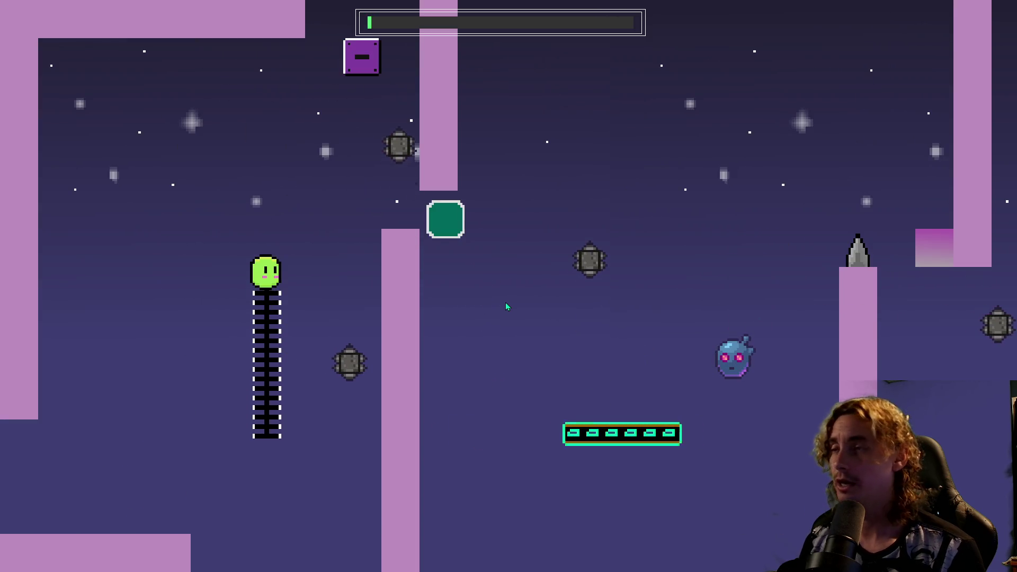
# Leap onto the pillar, bump the switch block to toggle it, and land on the fading block.
pyautogui.press('space')
pyautogui.press('Right')
pyautogui.press('space')
pyautogui.press('Left')
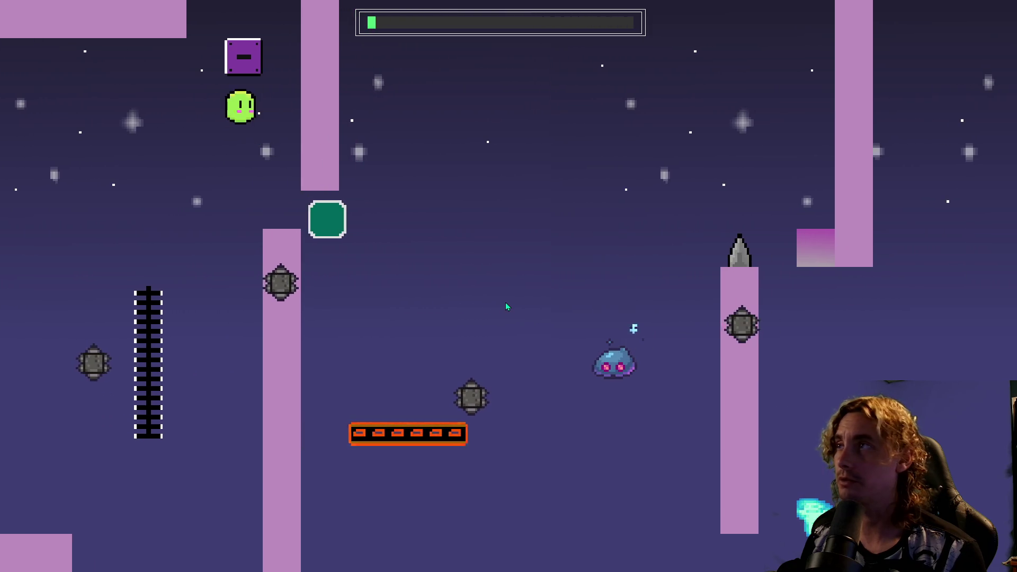
pyautogui.press('space')
pyautogui.press('Right')
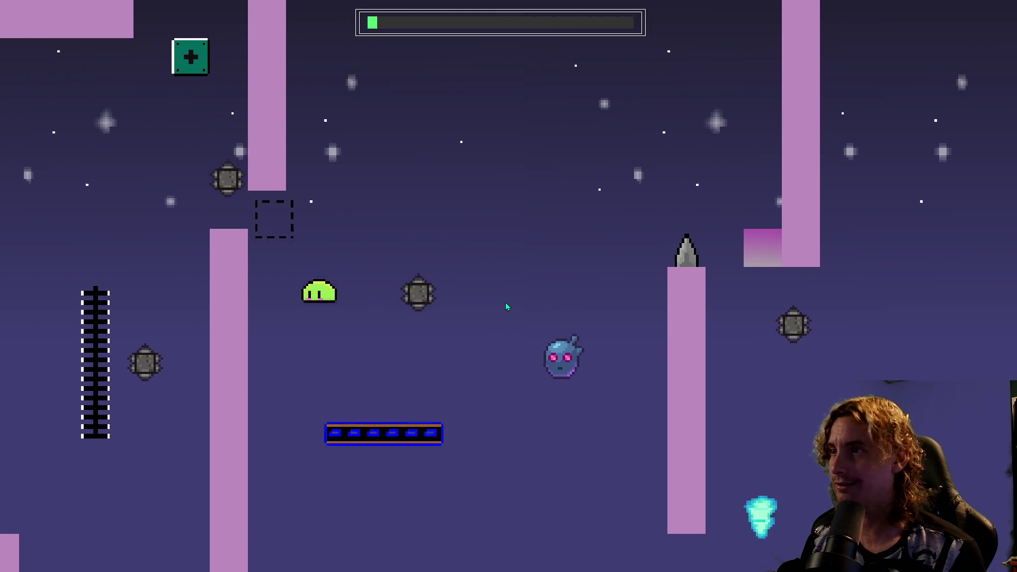
pyautogui.press('space')
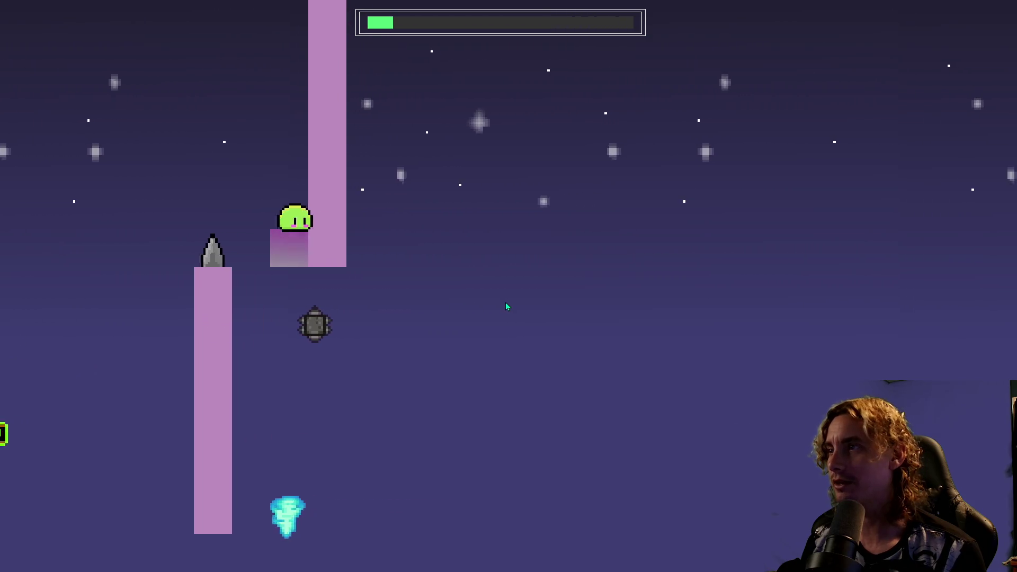
pyautogui.press('space')
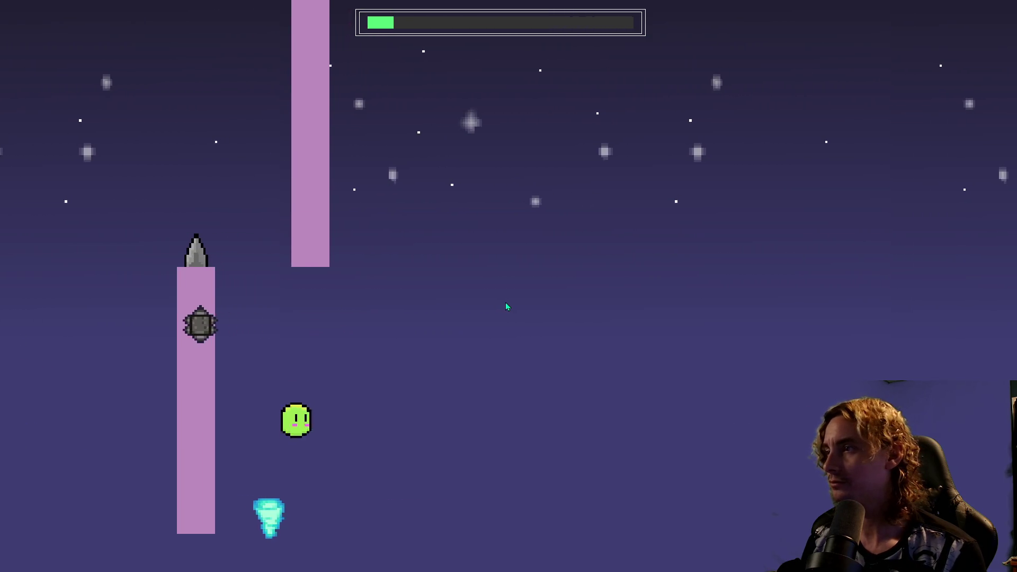
# After dying, climb back to the pillar top, hit the switch block and reach the dashed-block ledge.
pyautogui.press('space')
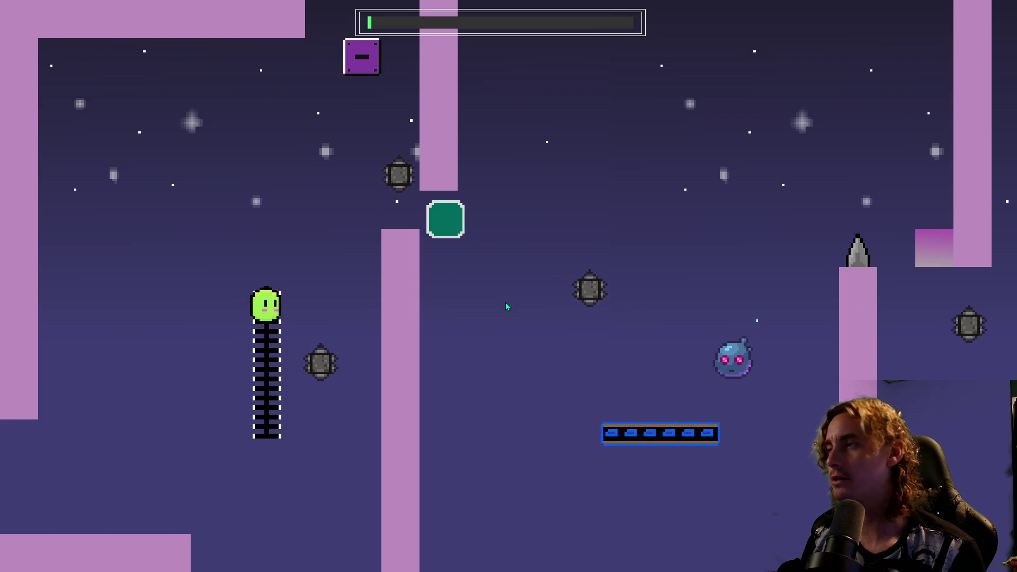
pyautogui.press('space')
pyautogui.press('Right')
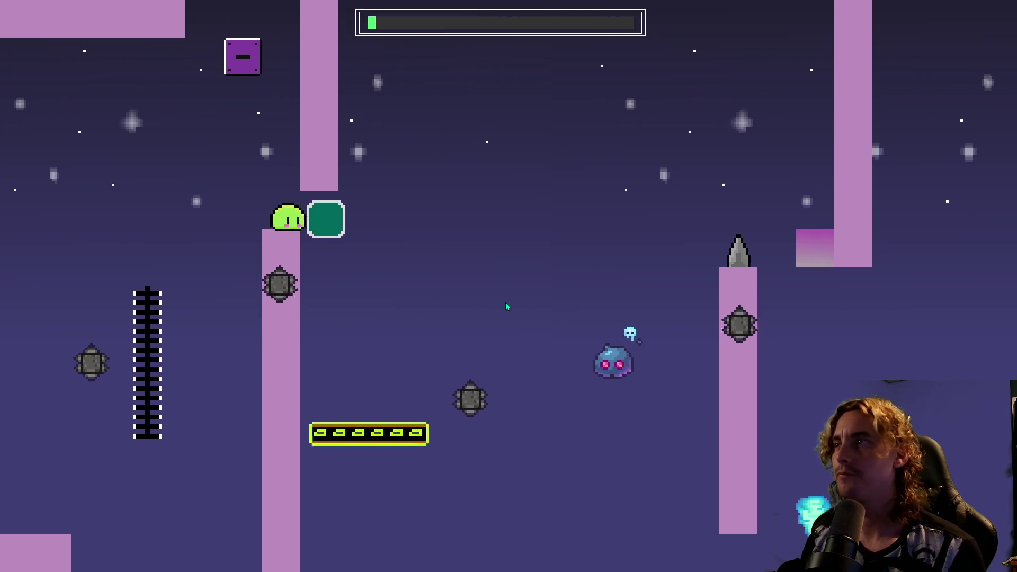
pyautogui.press('space')
pyautogui.press('Left')
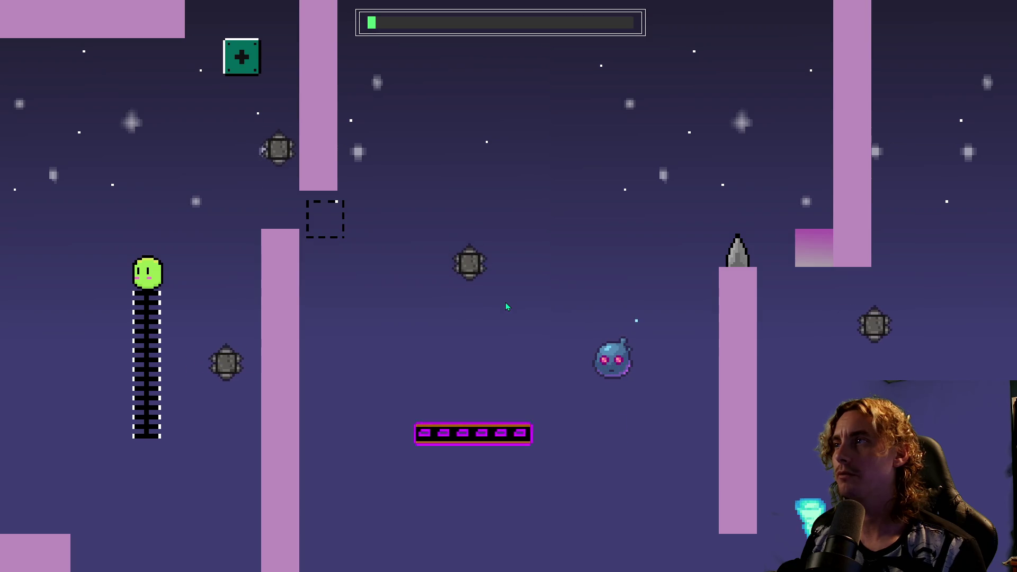
pyautogui.press('space')
pyautogui.press('Right')
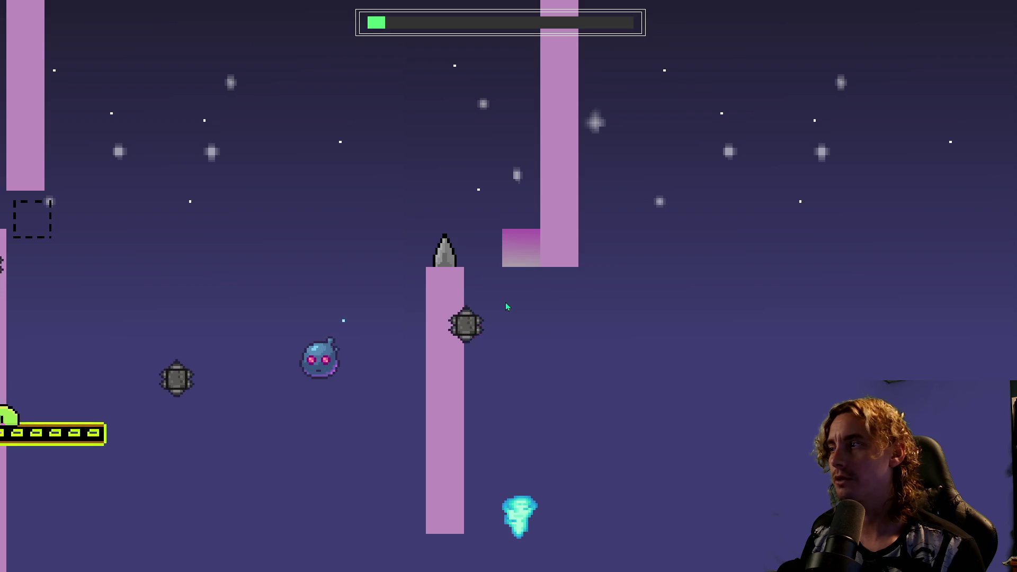
# Fly over the spiked pillar, then after respawning climb the ladder again and toggle the switch block.
pyautogui.press('space')
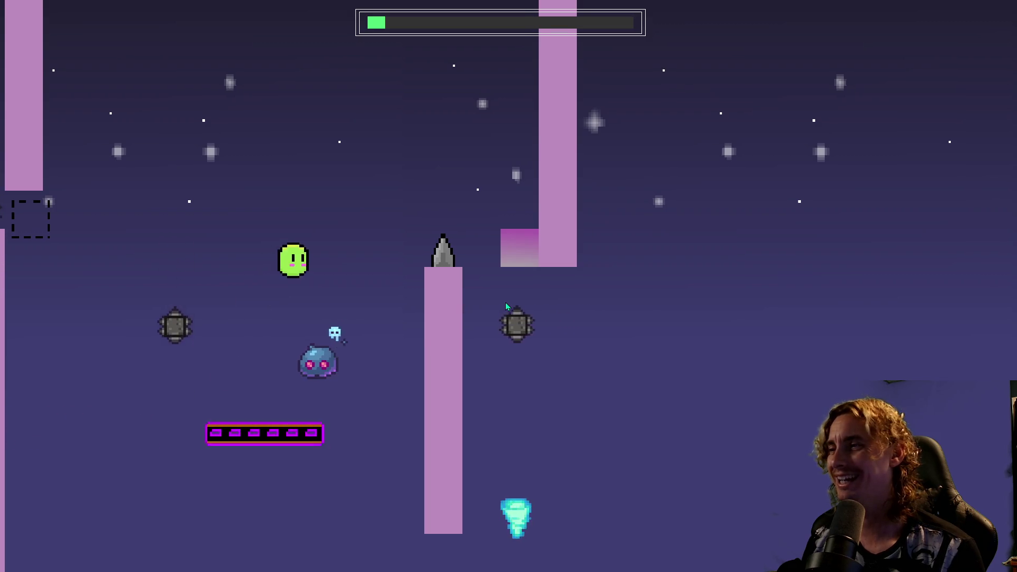
pyautogui.press('space')
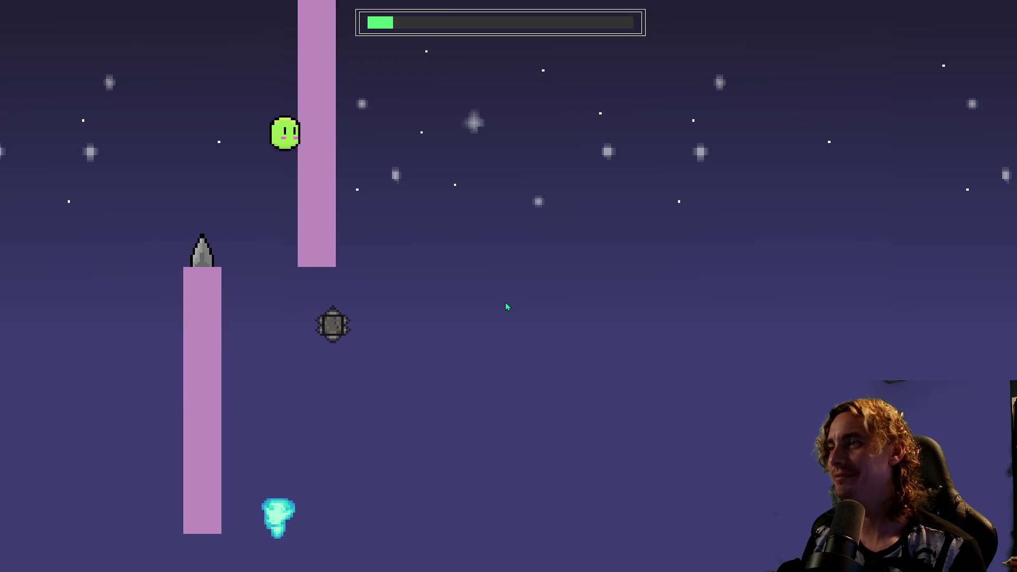
pyautogui.press('space')
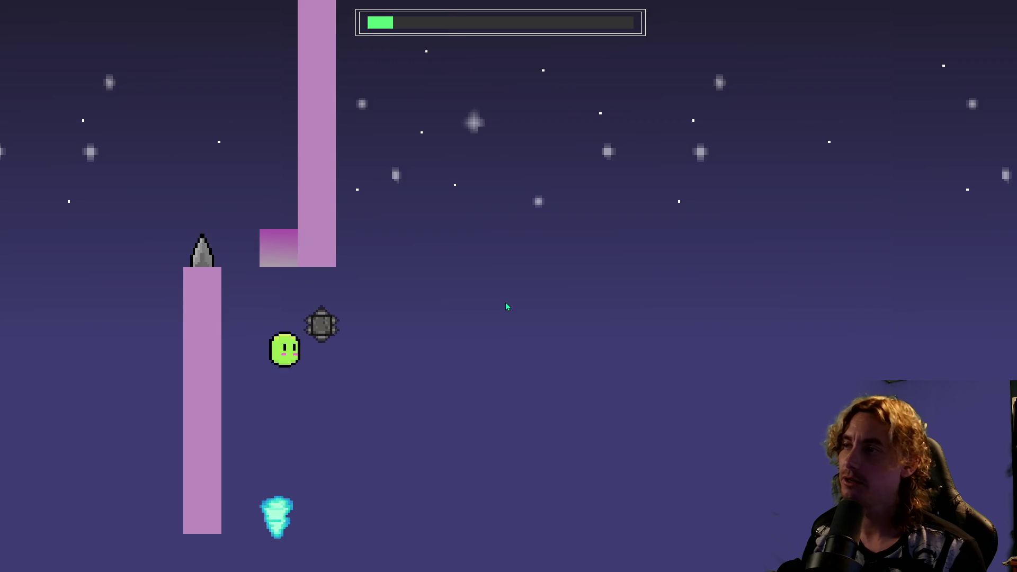
pyautogui.press('space')
pyautogui.press('space')
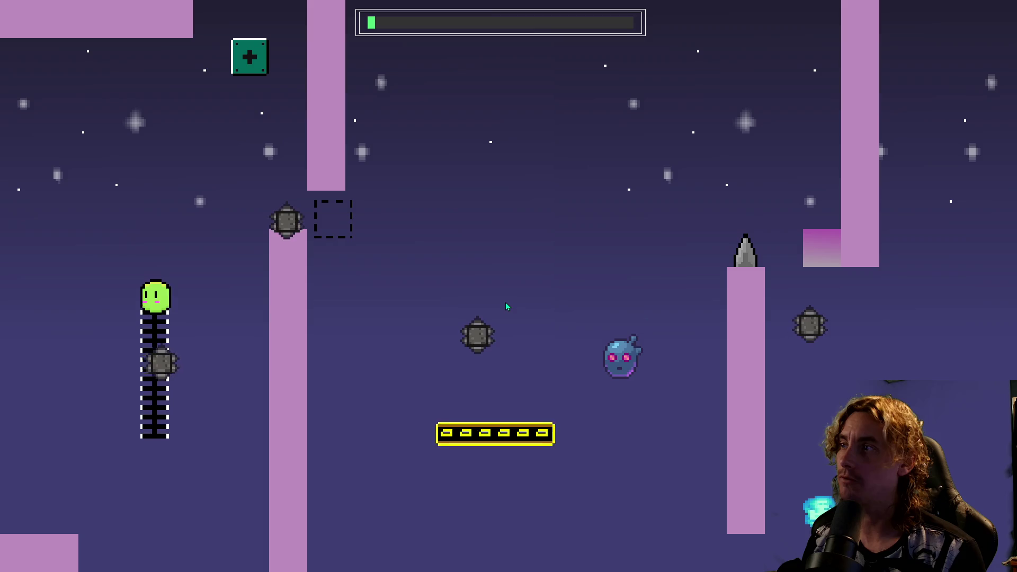
pyautogui.press('space')
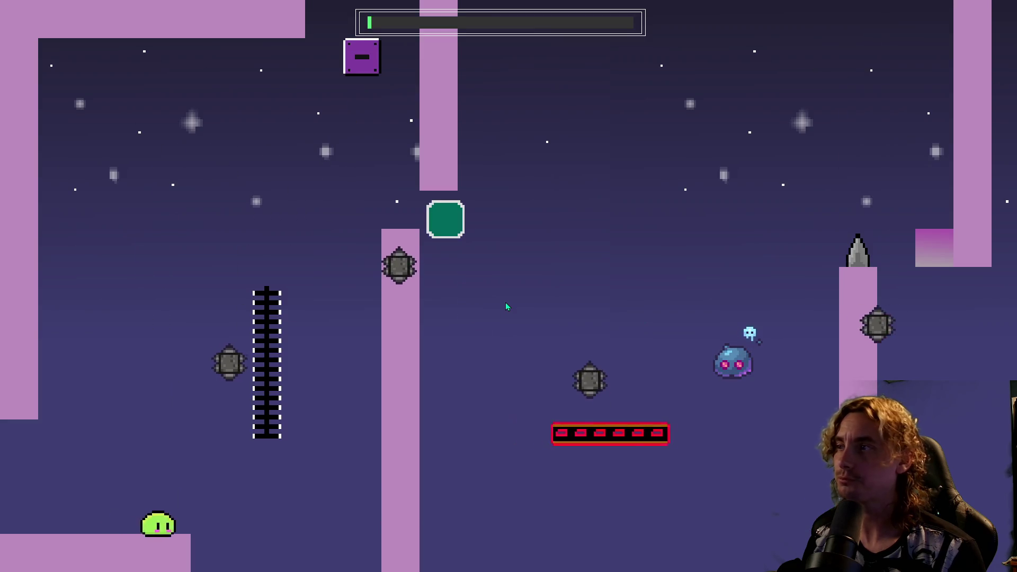
pyautogui.press('space')
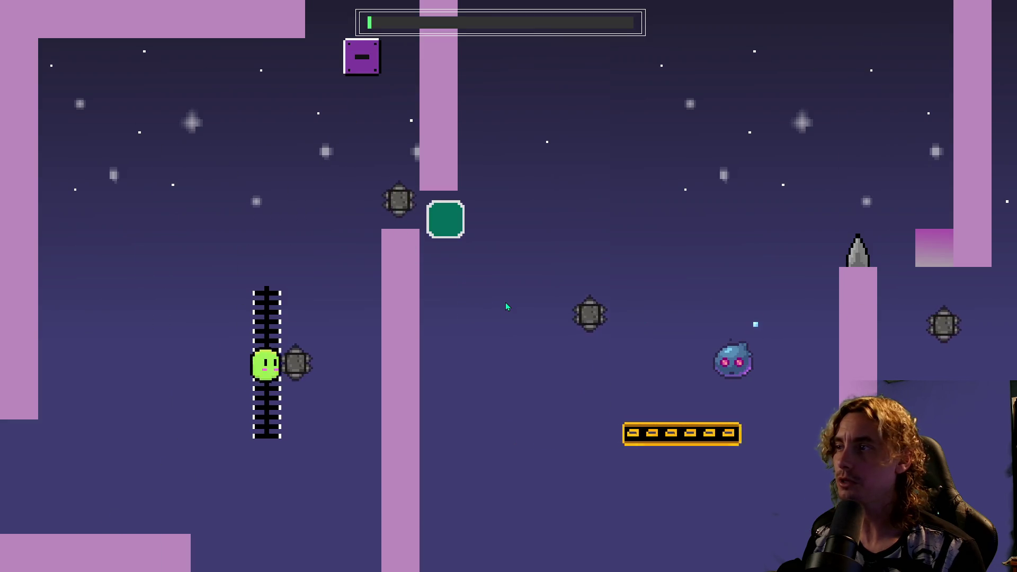
pyautogui.press('space')
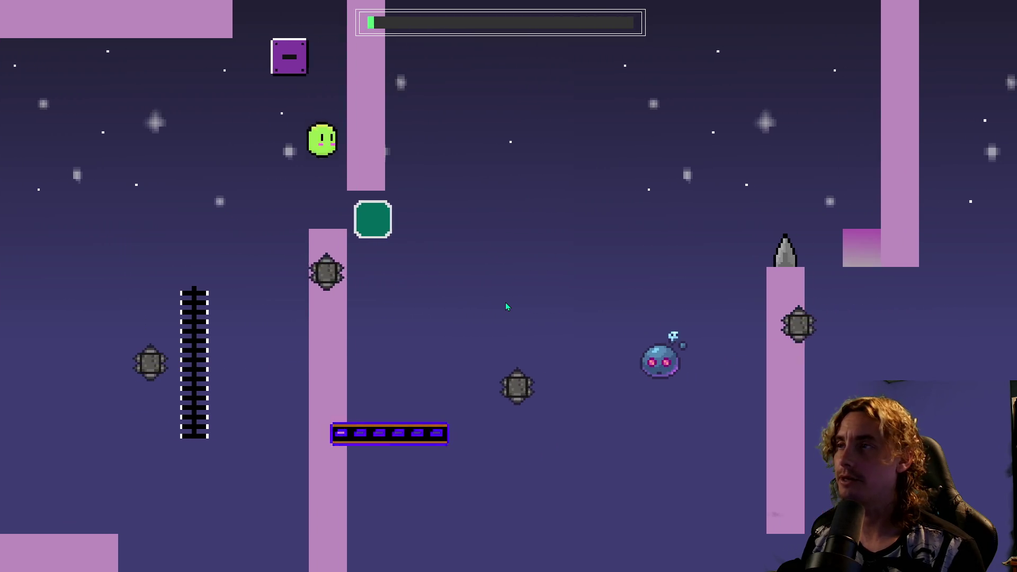
pyautogui.press('space')
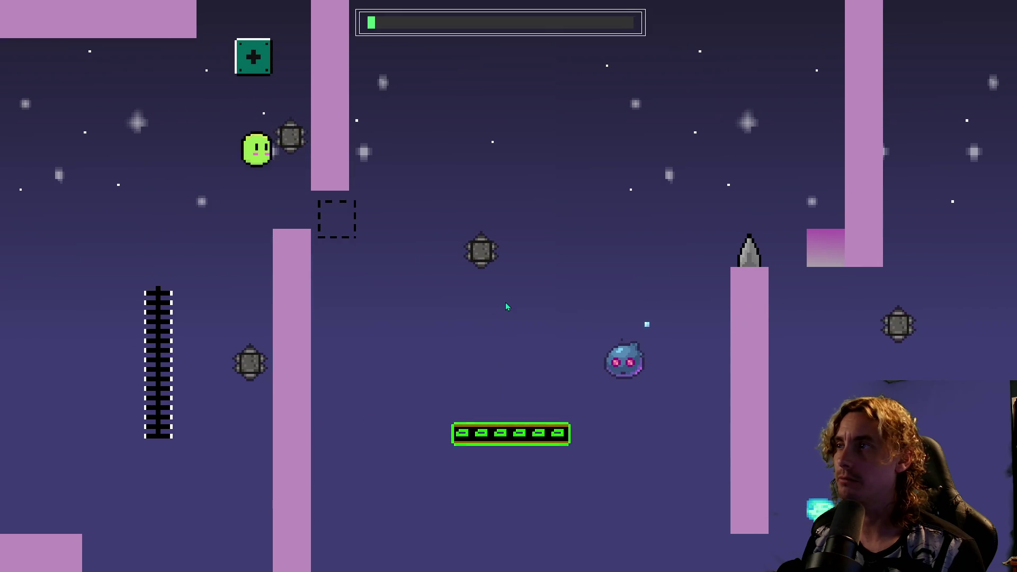
pyautogui.press('space')
pyautogui.press('space')
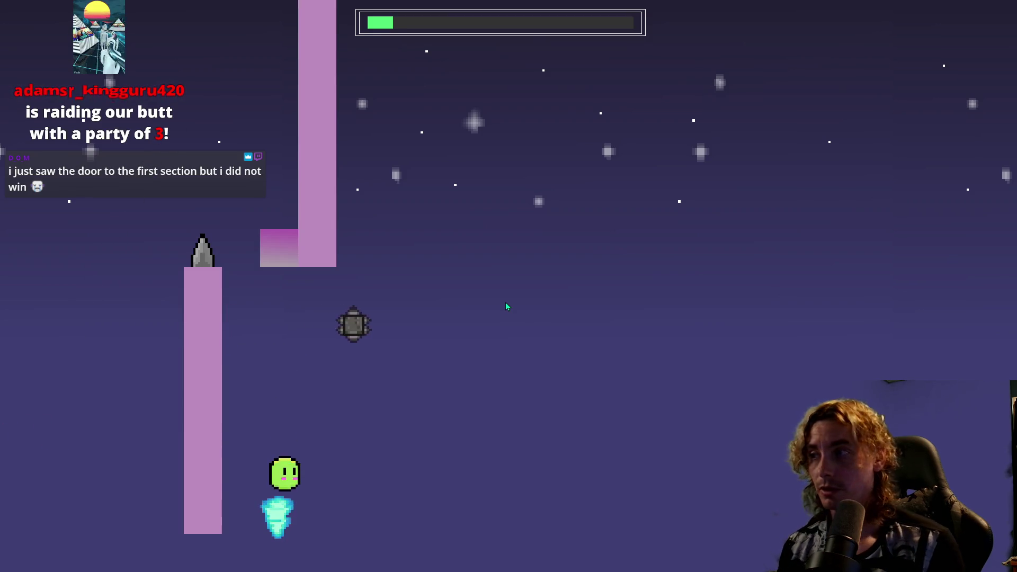
# Climb the ladder column again and jump across the platform and pink ledge toward the right section.
pyautogui.press('Right')
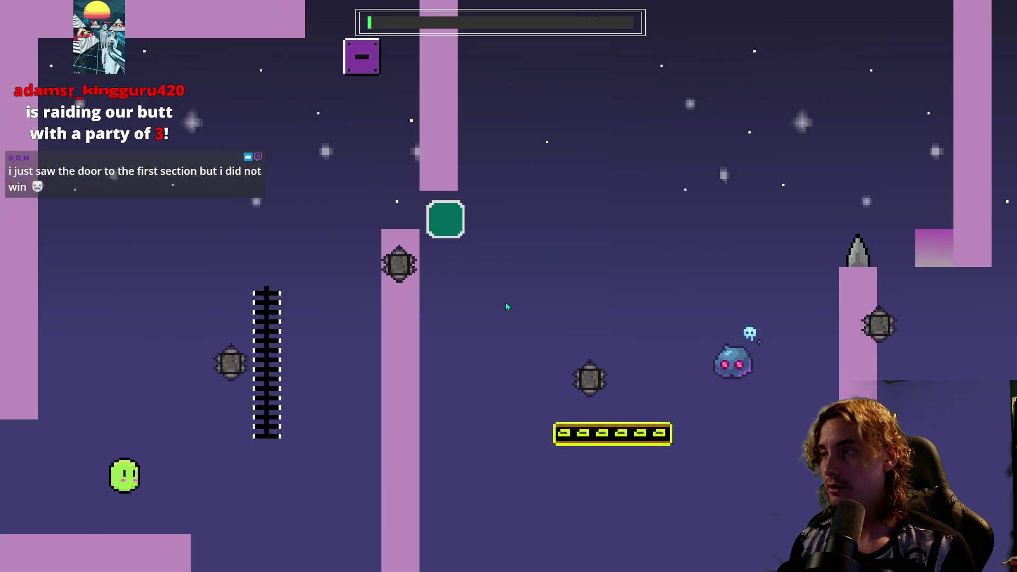
pyautogui.press('Right')
pyautogui.press('Up')
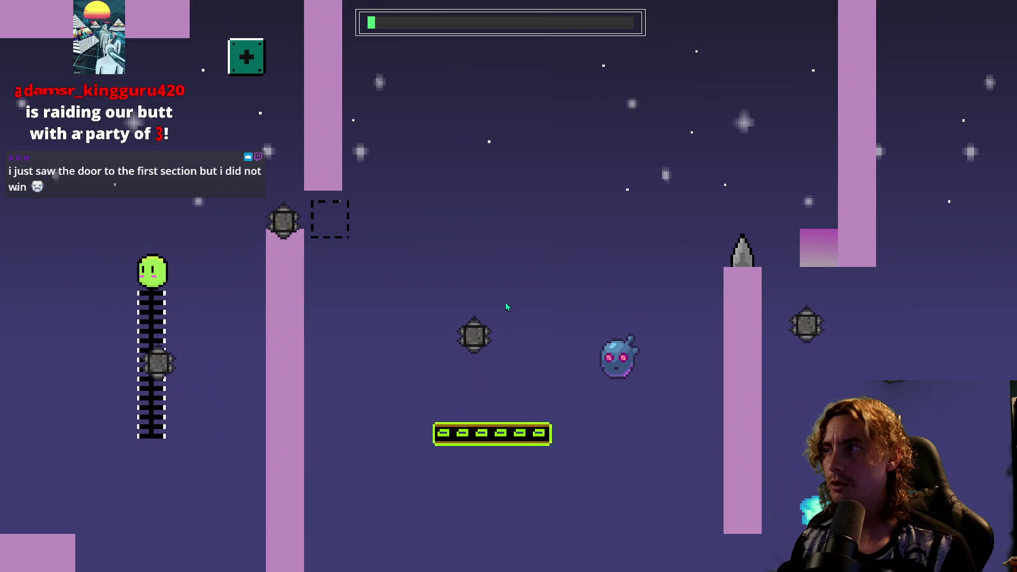
pyautogui.press('Up')
pyautogui.press('Right')
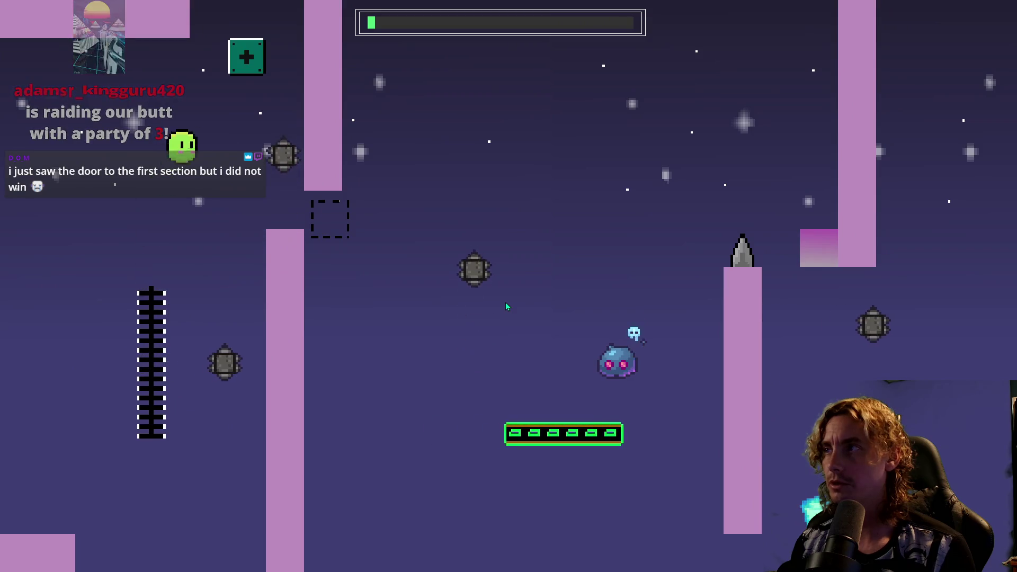
pyautogui.press('Up')
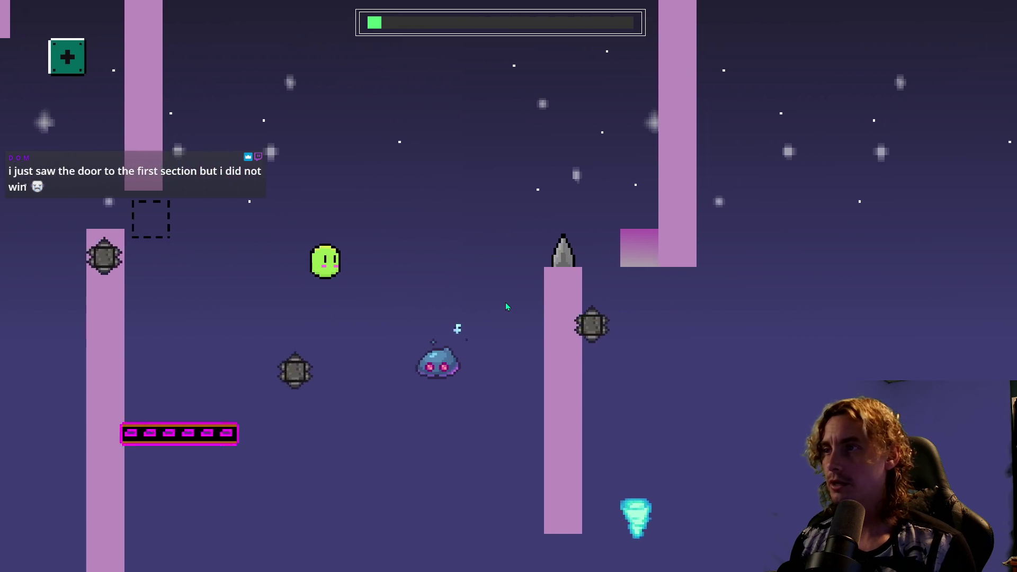
pyautogui.press('Right')
pyautogui.press('Up')
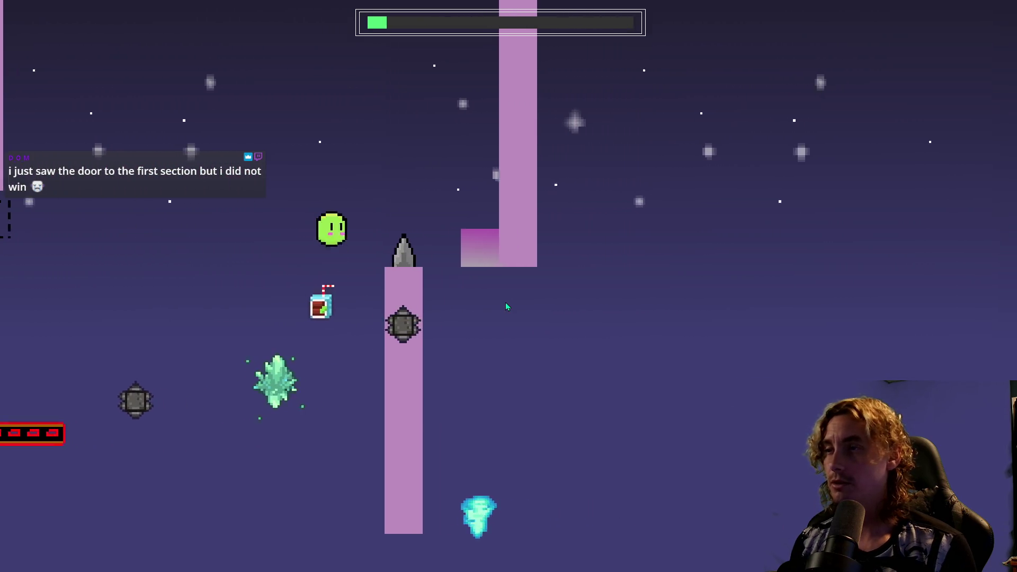
pyautogui.press('Up')
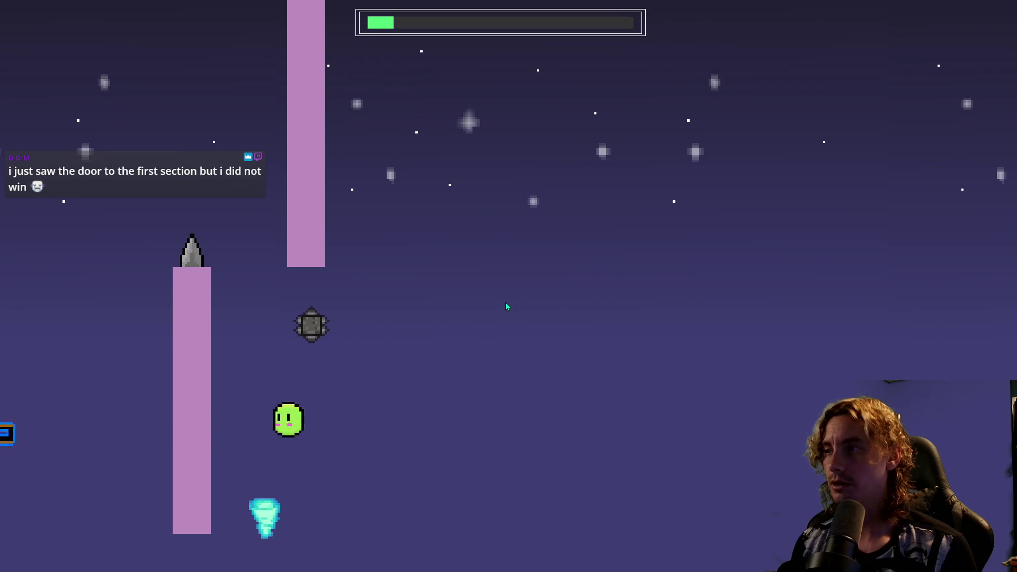
pyautogui.press('Left')
pyautogui.press('Up')
pyautogui.press('Right')
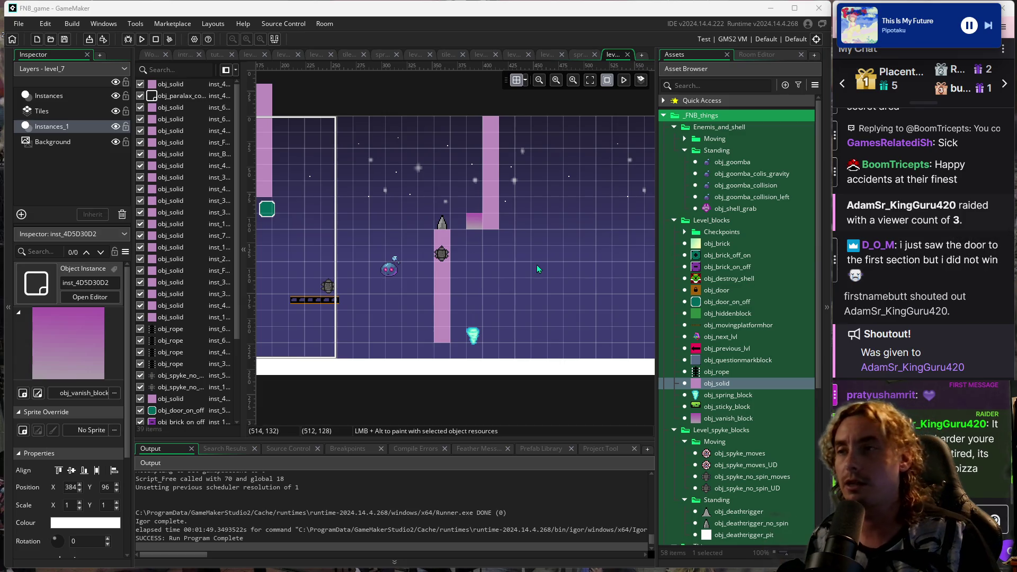
# Pan the level_7 room view right to the spiked pillar section.
pyautogui.moveTo(535, 266); pyautogui.dragTo(498, 268)
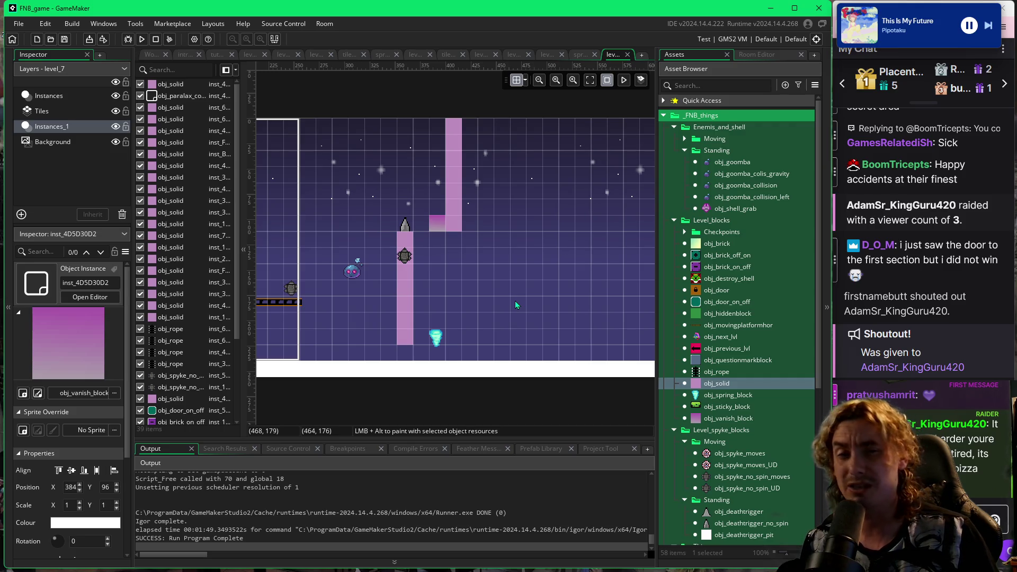
# Pan further right and drag an obj_rope instance into the room beside the spring.
pyautogui.moveTo(516, 303); pyautogui.dragTo(464, 309)
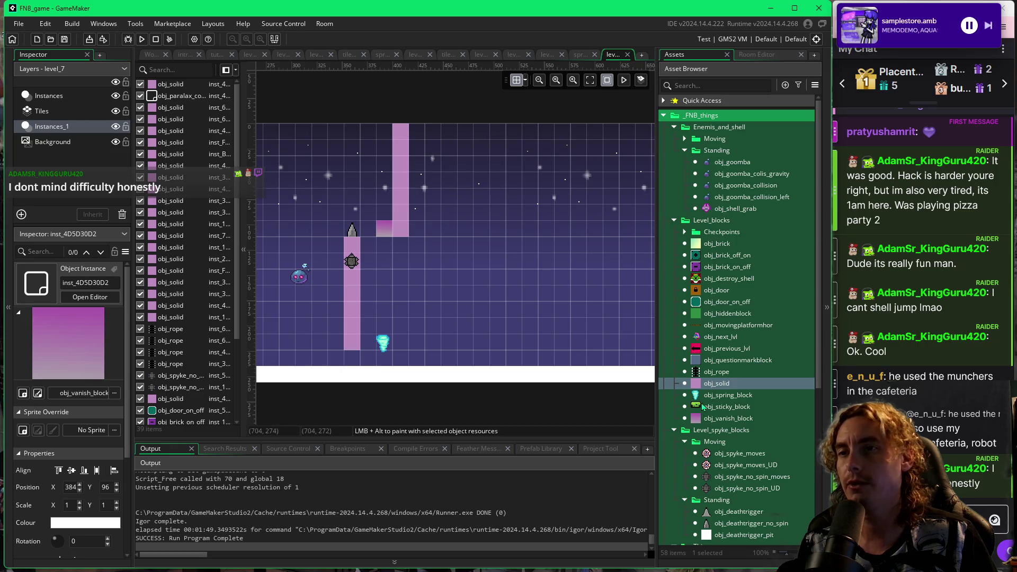
pyautogui.click(697, 373)
pyautogui.moveTo(686, 374)
pyautogui.mouseDown()
pyautogui.moveTo(551, 339)
pyautogui.moveTo(449, 329)
pyautogui.moveTo(442, 318)
pyautogui.mouseUp()
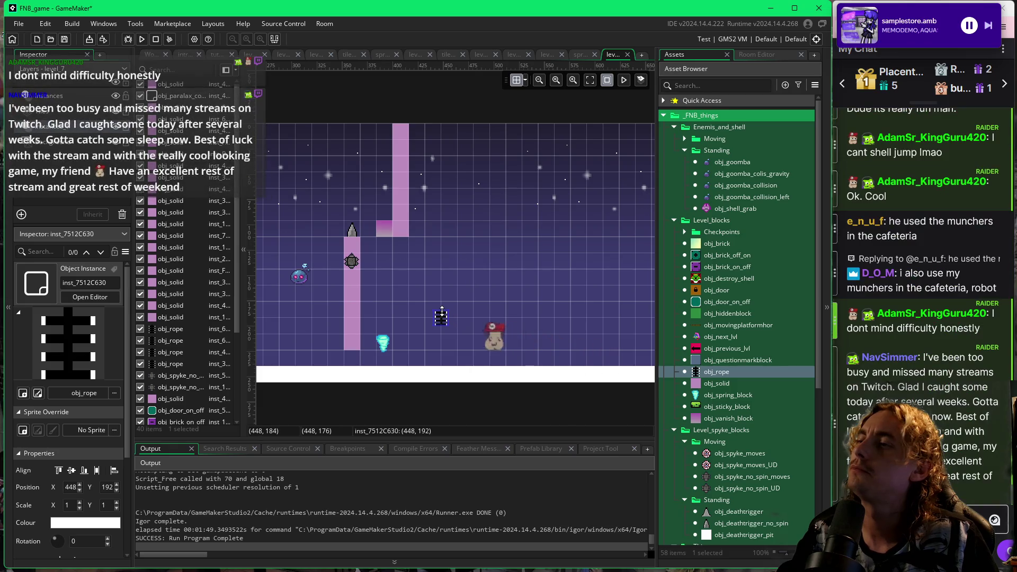
# Stretch the lower rope up one tile and shift it down one grid step.
pyautogui.moveTo(442, 311); pyautogui.dragTo(441, 278)
pyautogui.click(456, 283)
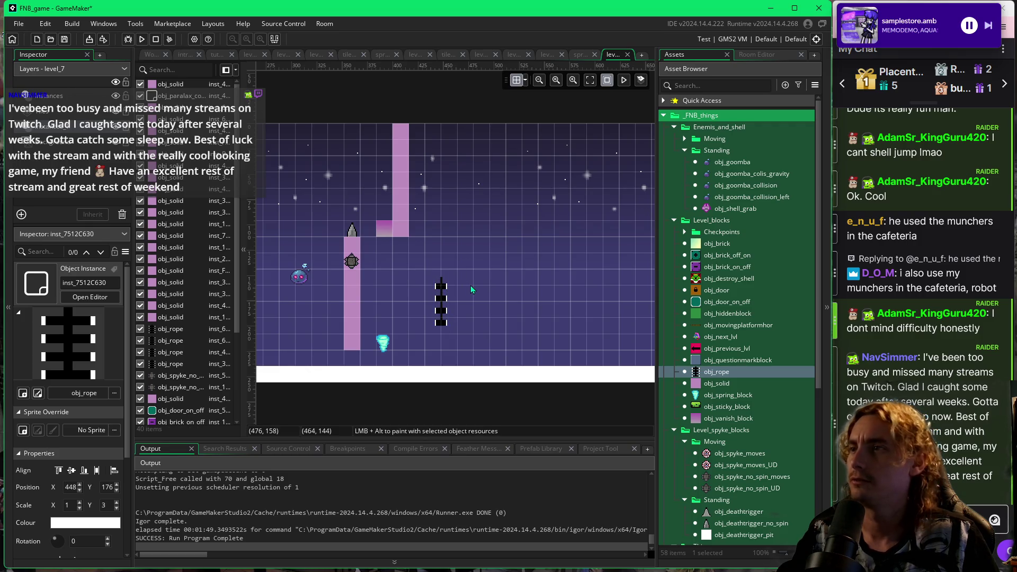
pyautogui.moveTo(448, 311)
pyautogui.mouseDown()
pyautogui.moveTo(448, 328)
pyautogui.moveTo(473, 334)
pyautogui.mouseUp()
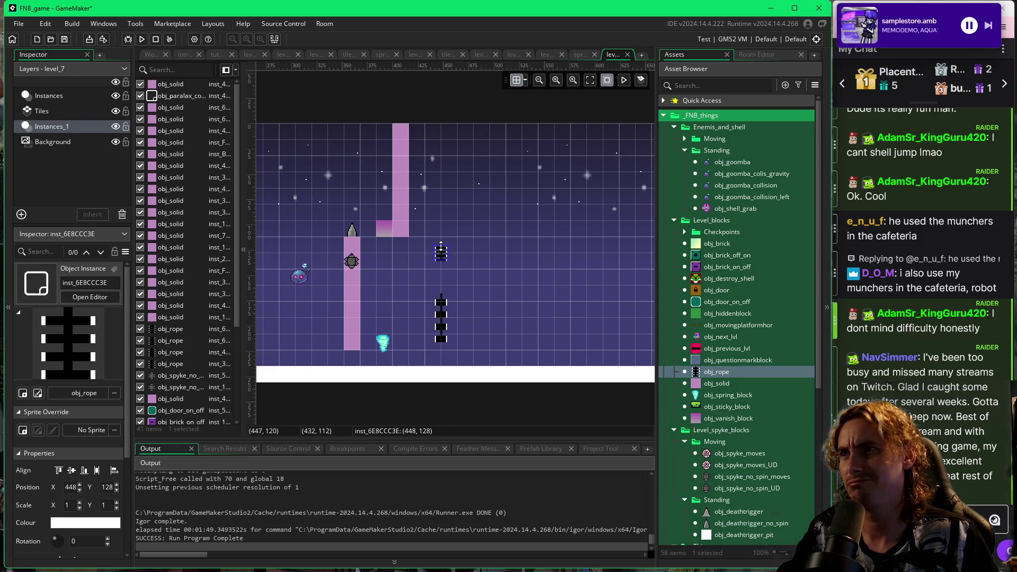
# Add a second obj_rope at 448, 96 above the lower rope, leaving a gap between them.
pyautogui.keyDown('alt'); pyautogui.click(442, 241); pyautogui.keyUp('alt')
pyautogui.moveTo(441, 204); pyautogui.dragTo(441, 197)
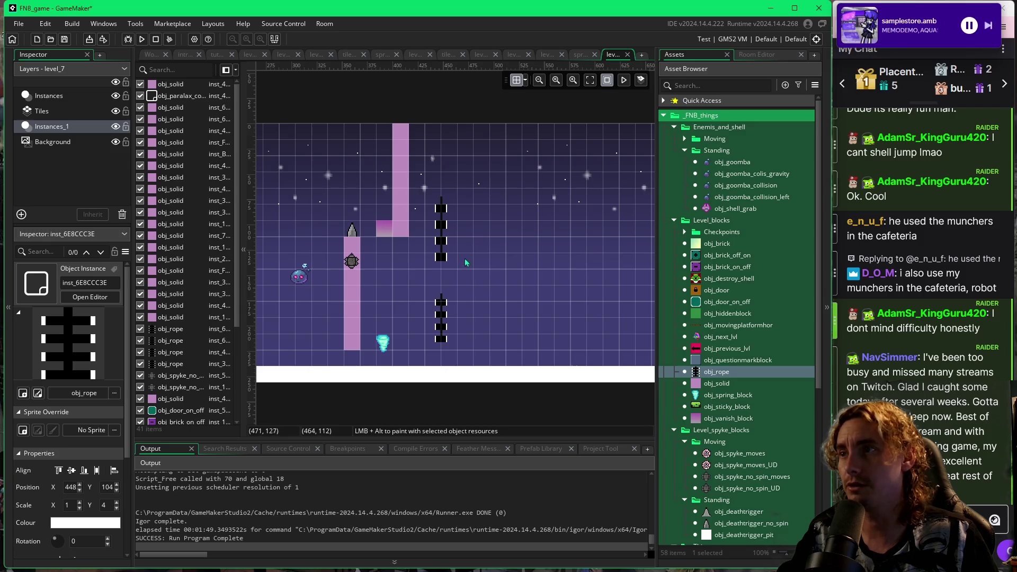
pyautogui.moveTo(446, 241); pyautogui.dragTo(465, 331)
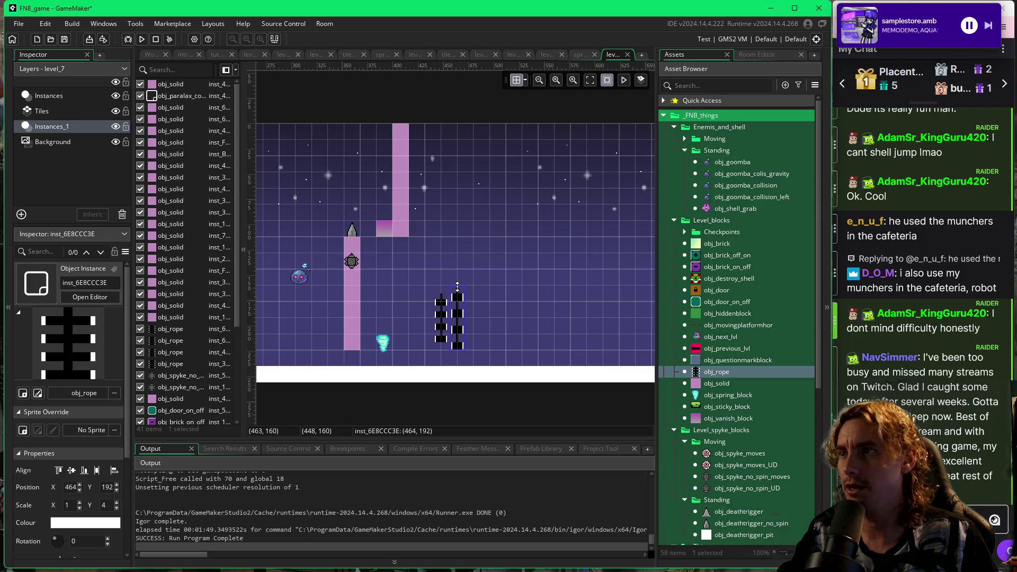
pyautogui.moveTo(457, 291)
pyautogui.mouseDown()
pyautogui.moveTo(462, 321)
pyautogui.moveTo(450, 249)
pyautogui.mouseUp()
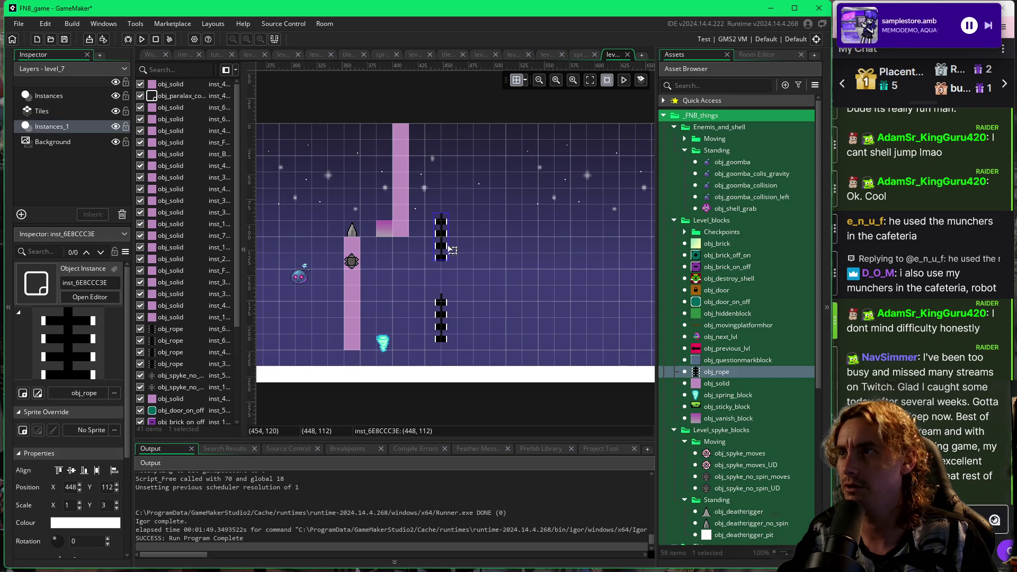
pyautogui.moveTo(451, 245); pyautogui.dragTo(450, 232)
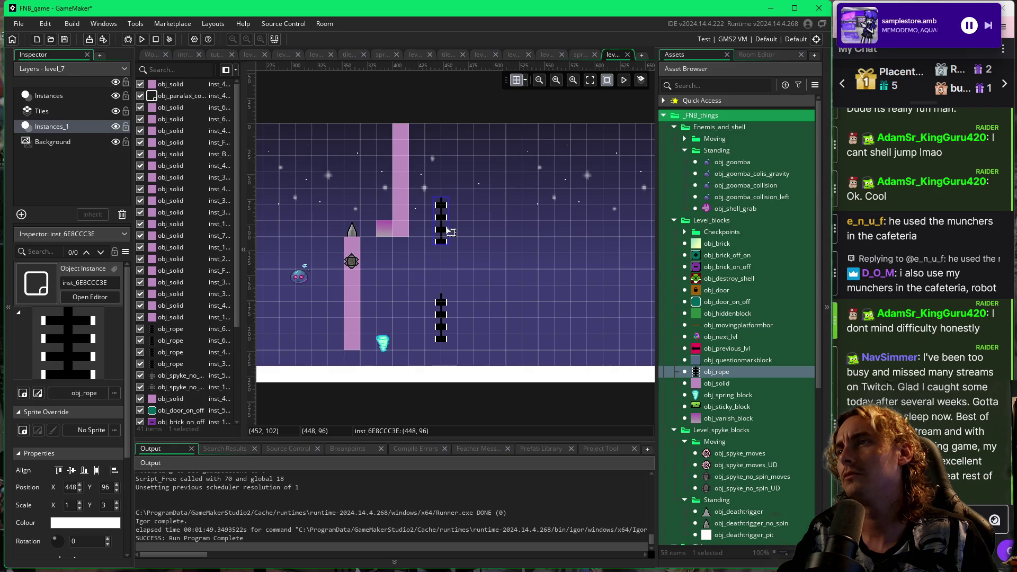
pyautogui.click(463, 242)
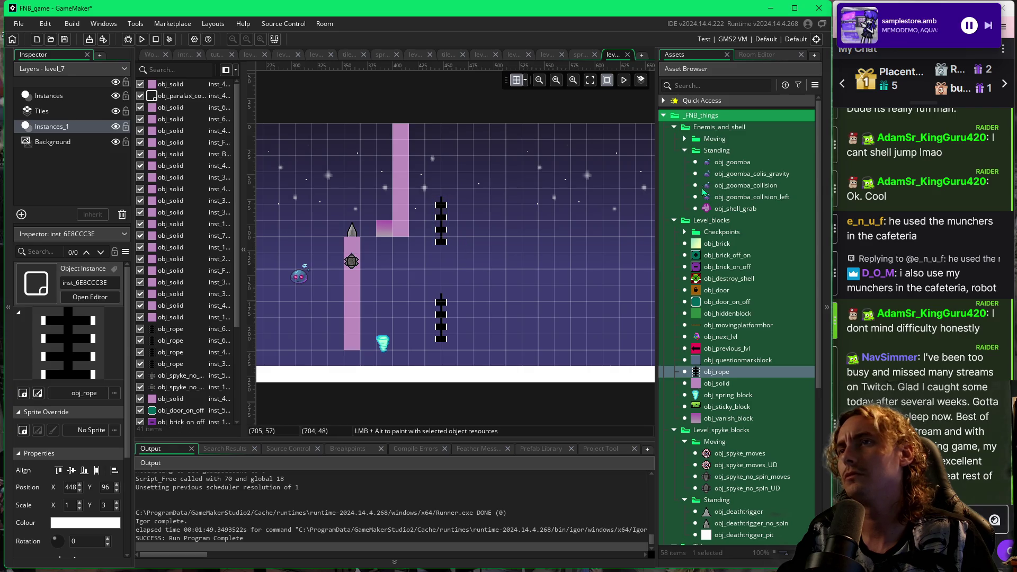
pyautogui.click(685, 139)
pyautogui.click(741, 150)
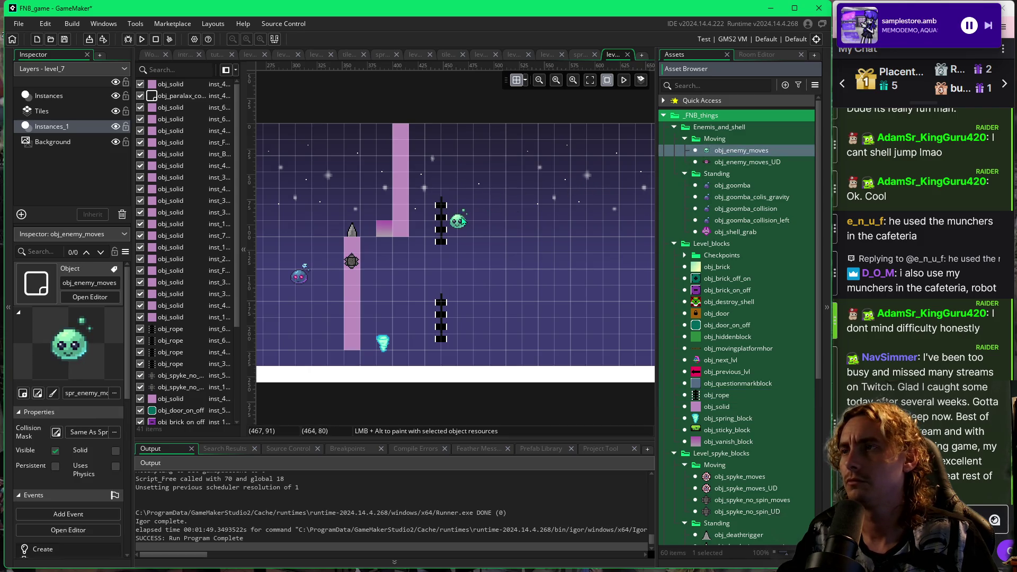
# Place an obj_enemy_moves on the upper rope and stretch an obj_solid into a tall pillar beside it.
pyautogui.click(442, 221)
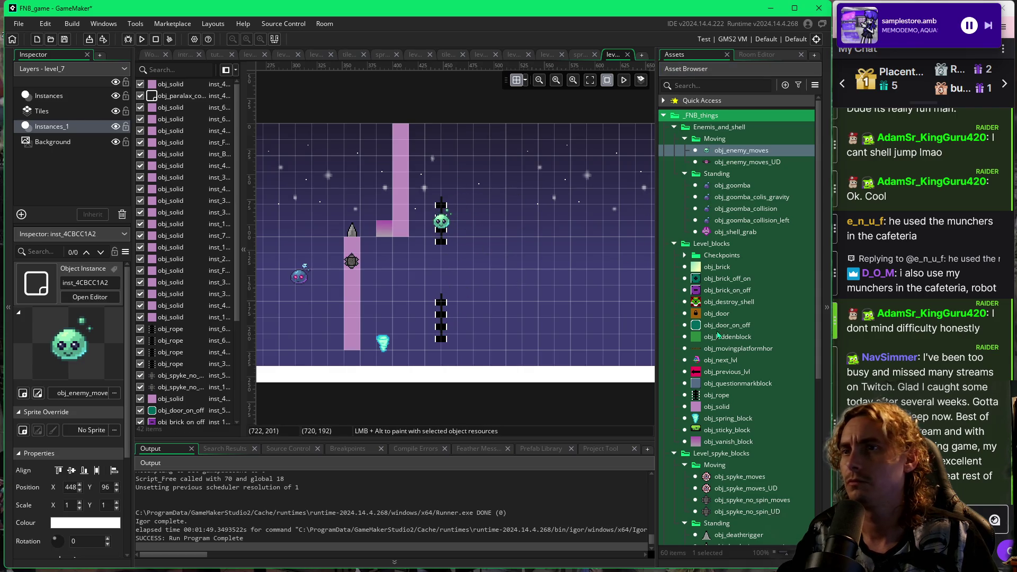
pyautogui.click(710, 407)
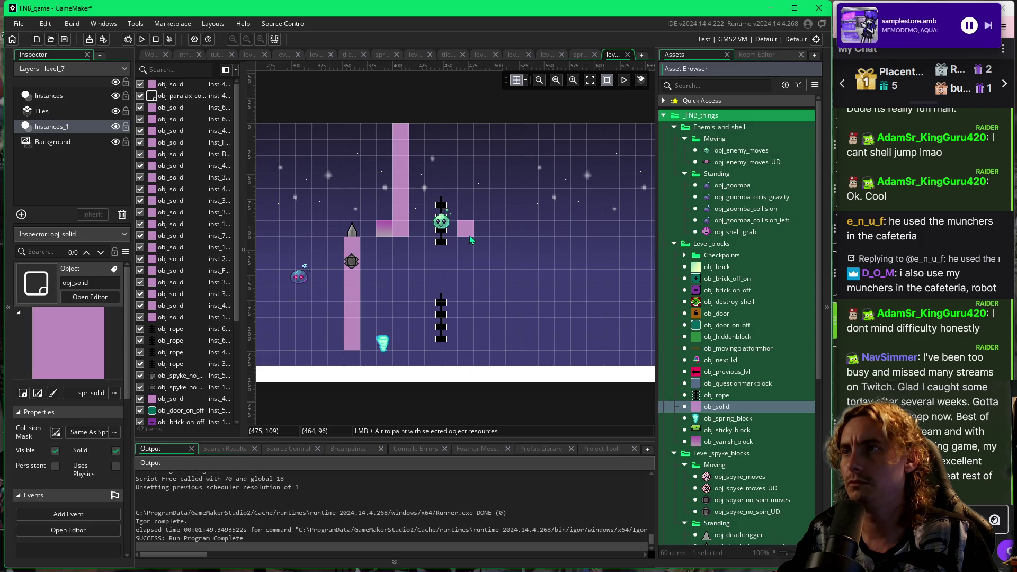
pyautogui.click(470, 236)
pyautogui.moveTo(469, 237); pyautogui.dragTo(466, 364)
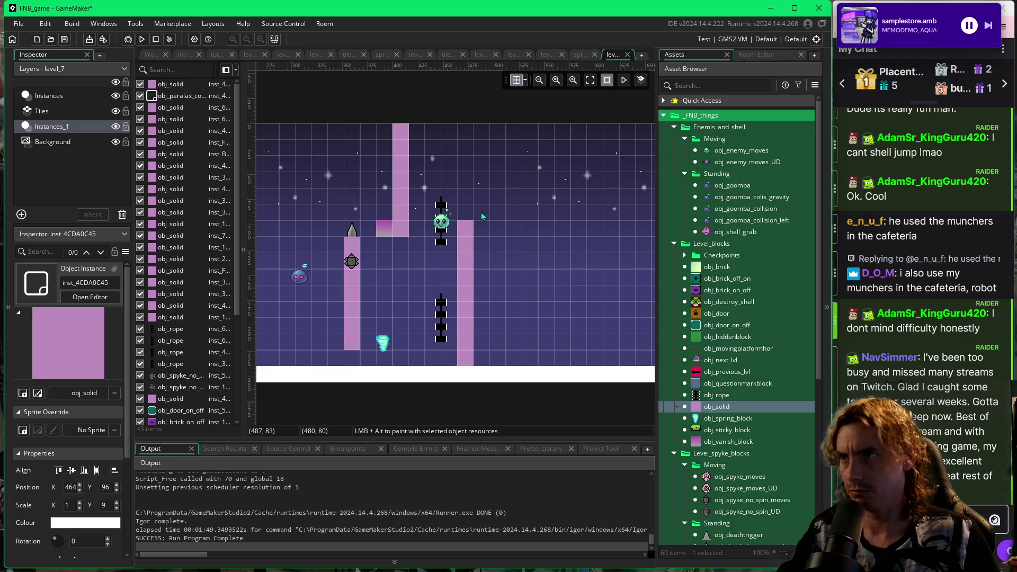
# Top the pillar with an obj_deathtrigger_no_spin spike and move the enemy to 464, 96.
pyautogui.scroll(-1, 710, 530)
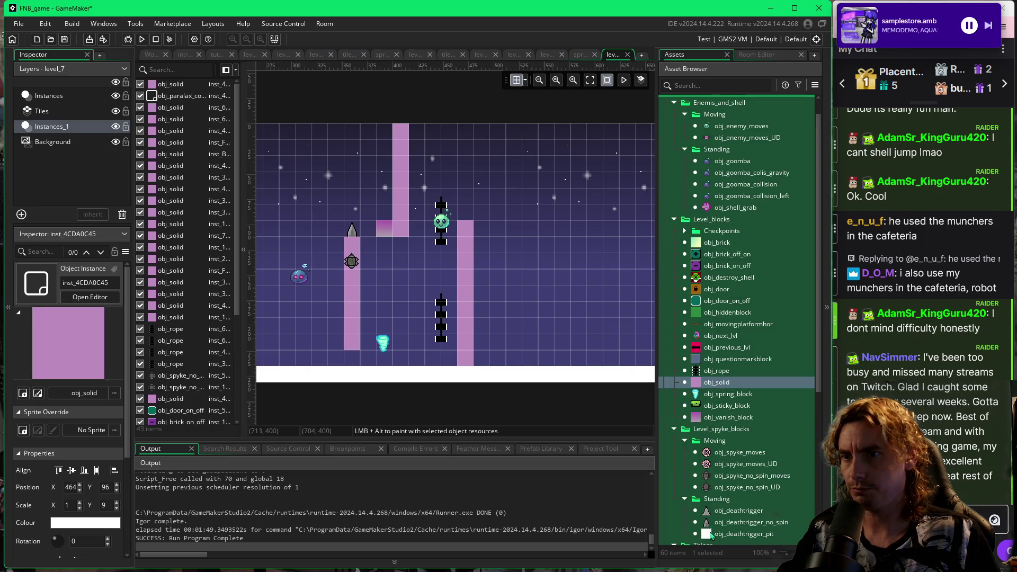
pyautogui.click(713, 522)
pyautogui.keyDown('alt'); pyautogui.click(457, 208); pyautogui.keyUp('alt')
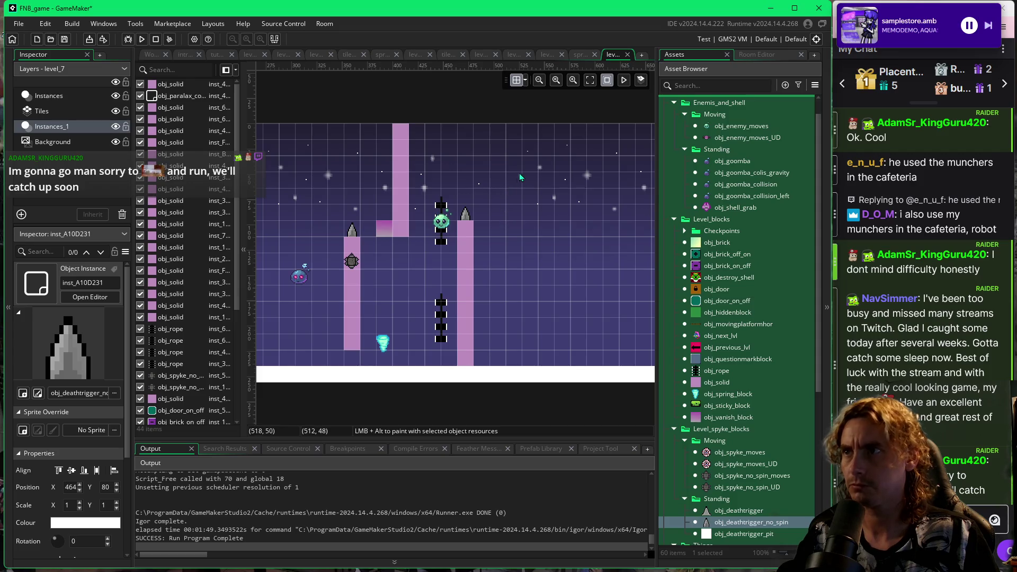
pyautogui.moveTo(446, 223); pyautogui.dragTo(462, 225)
pyautogui.click(477, 228)
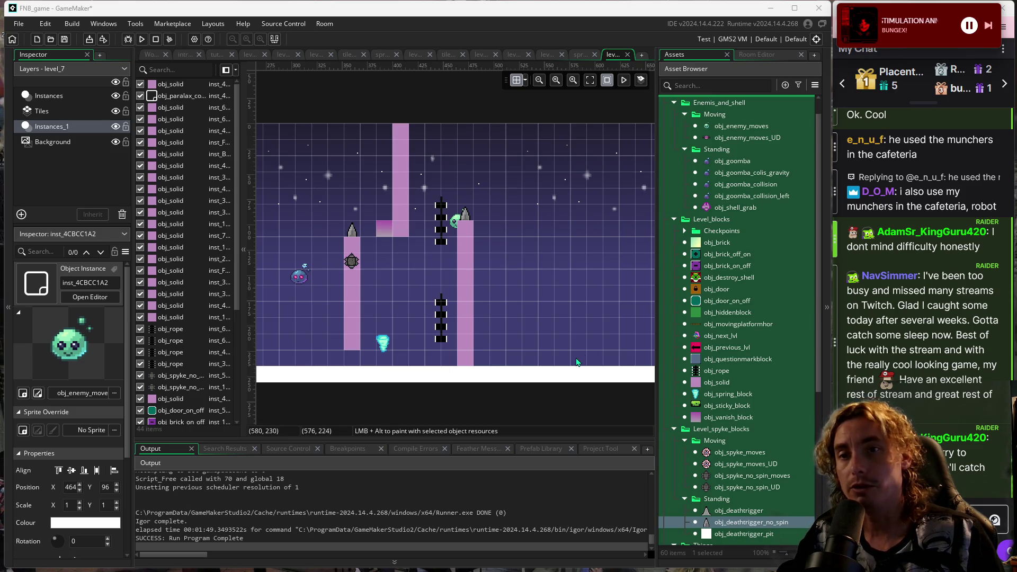
pyautogui.click(512, 308)
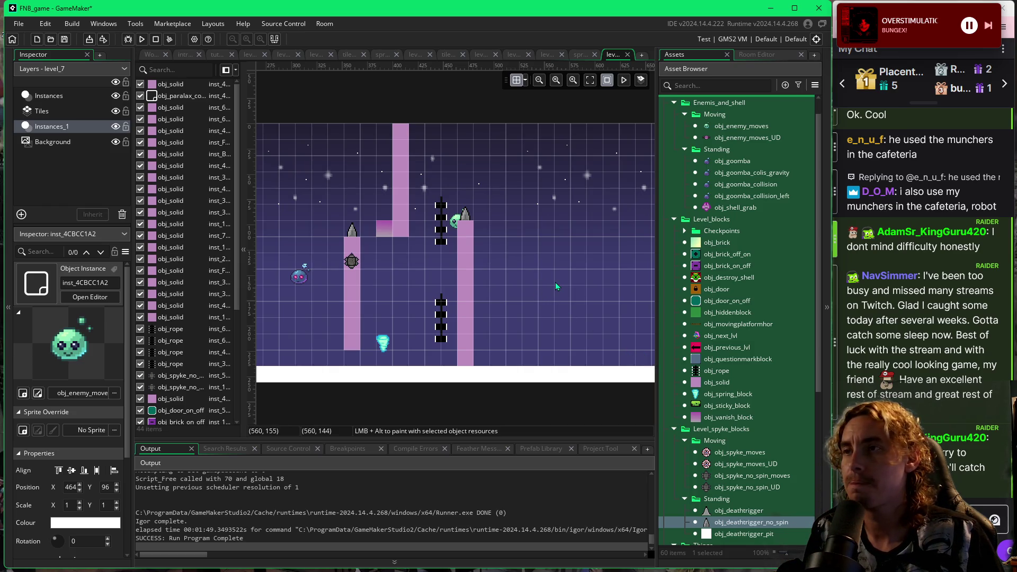
pyautogui.hscroll(-5, 456, 266)
pyautogui.hscroll(5, 631, 284)
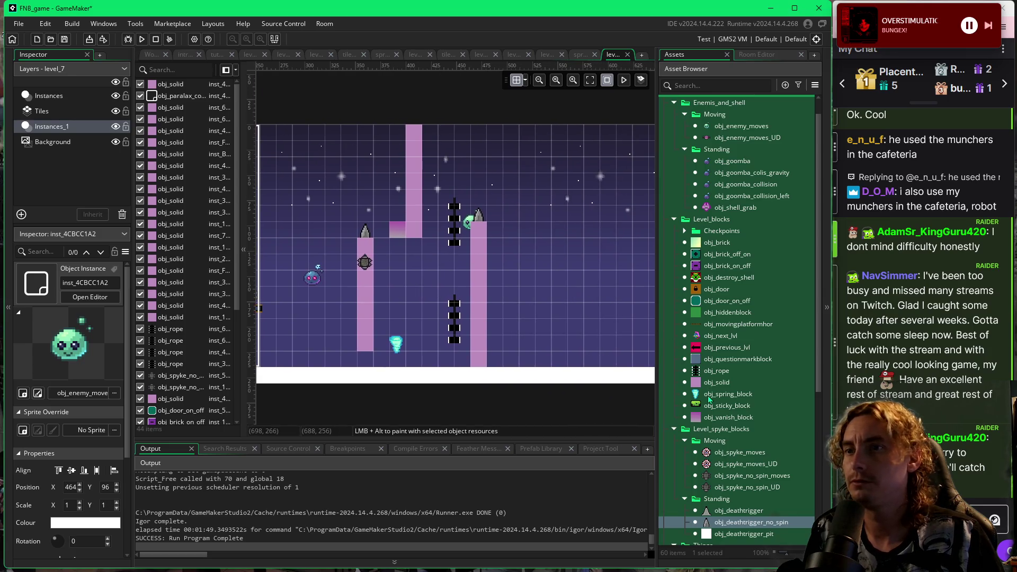
# Place an obj_on_off orb near the top of the room.
pyautogui.scroll(-2, 708, 464)
pyautogui.click(715, 507)
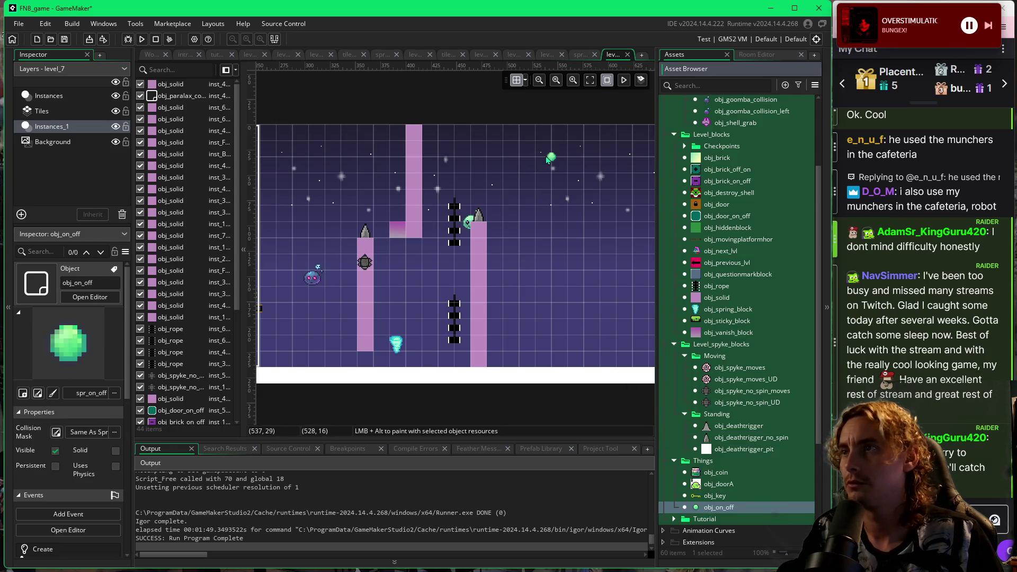
pyautogui.click(548, 159)
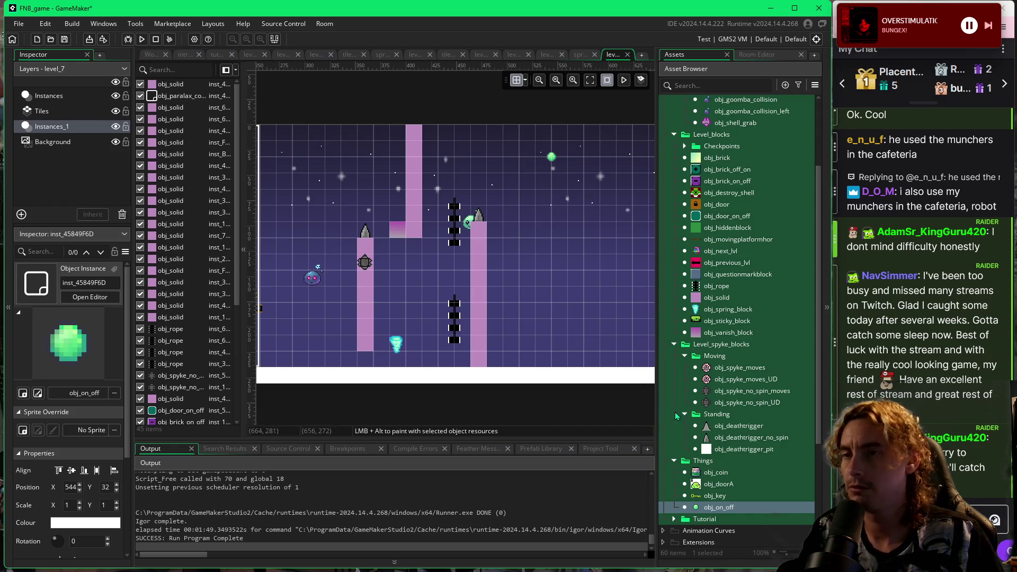
# Paint obj_door_on_off blocks near the floor and delete the two leftmost, leaving four.
pyautogui.click(698, 217)
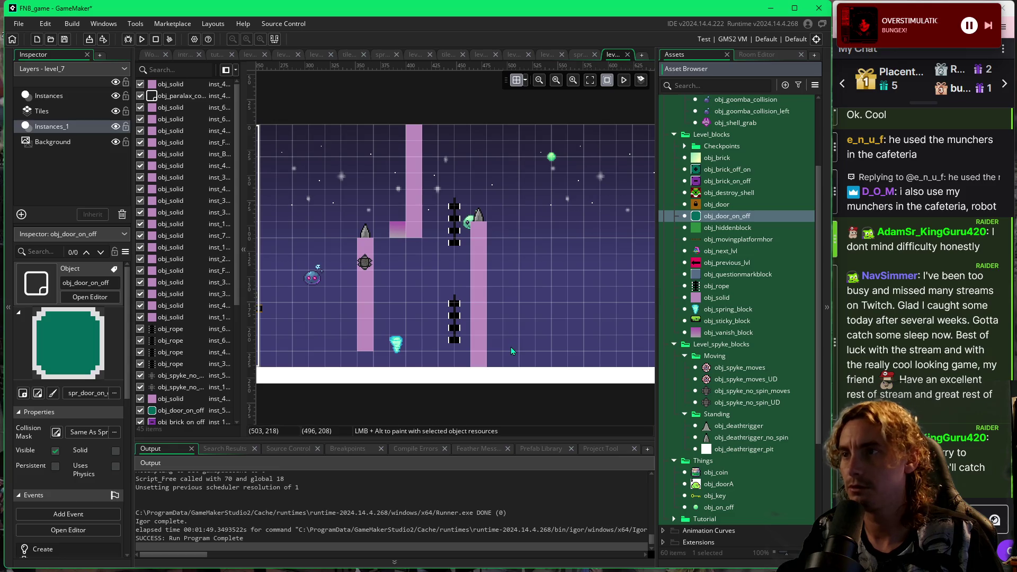
pyautogui.moveTo(512, 352); pyautogui.dragTo(562, 353)
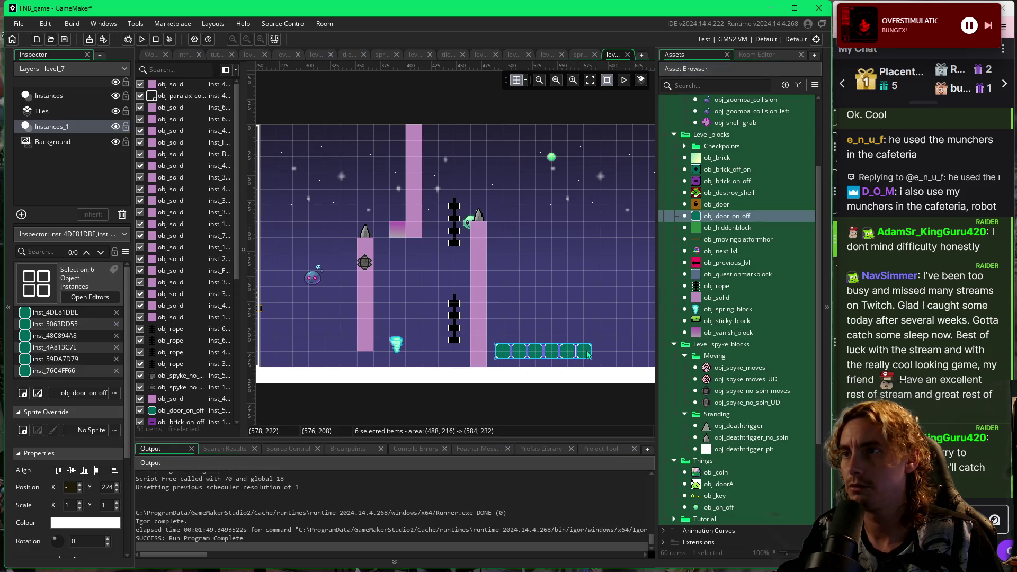
pyautogui.click(508, 357)
pyautogui.press('Delete')
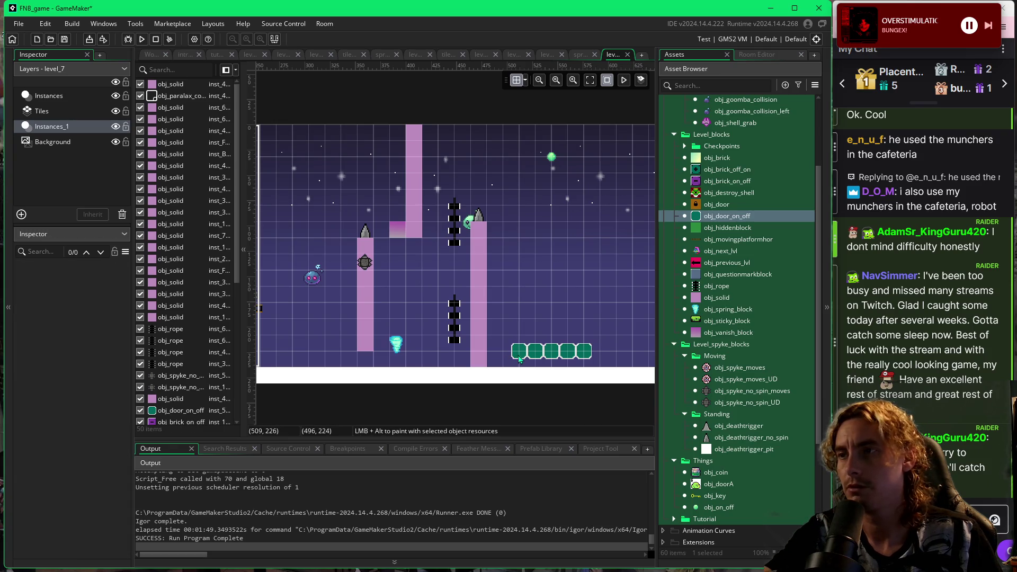
pyautogui.click(519, 355)
pyautogui.press('Delete')
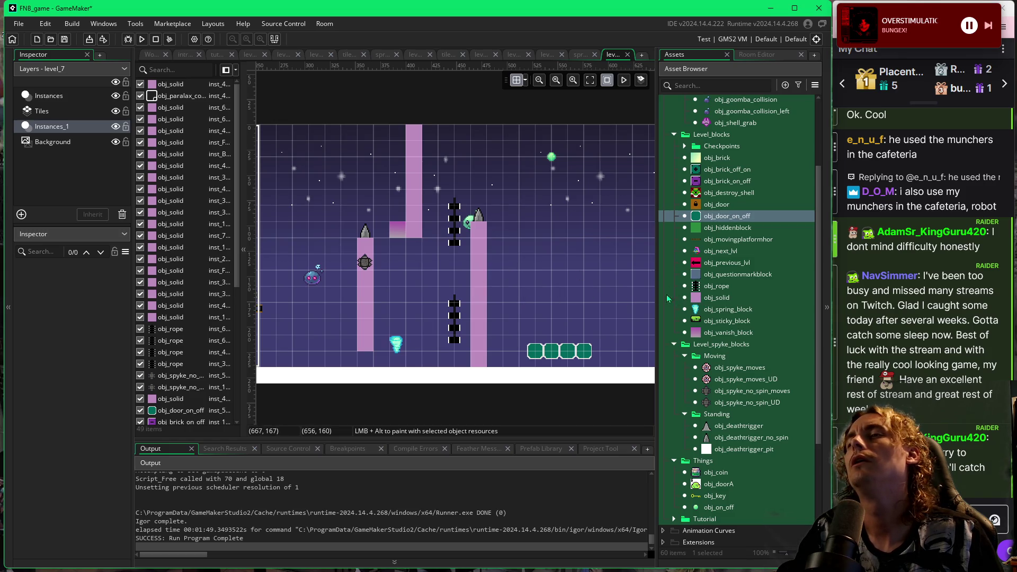
# Widen the pink pillar to Scale X 2, add a second spike at 480, 80, and playtest.
pyautogui.click(488, 267)
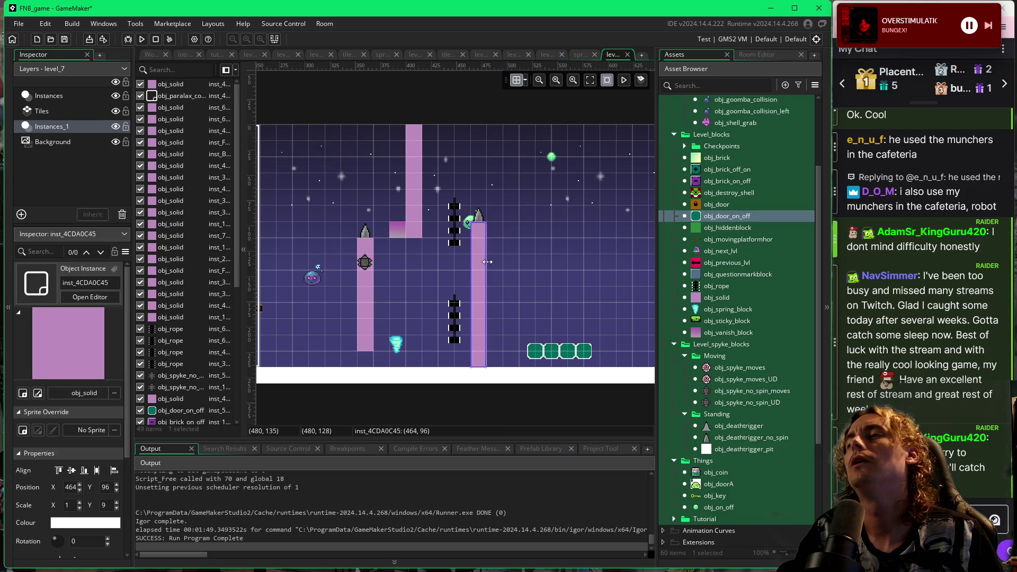
pyautogui.moveTo(488, 262); pyautogui.dragTo(497, 261)
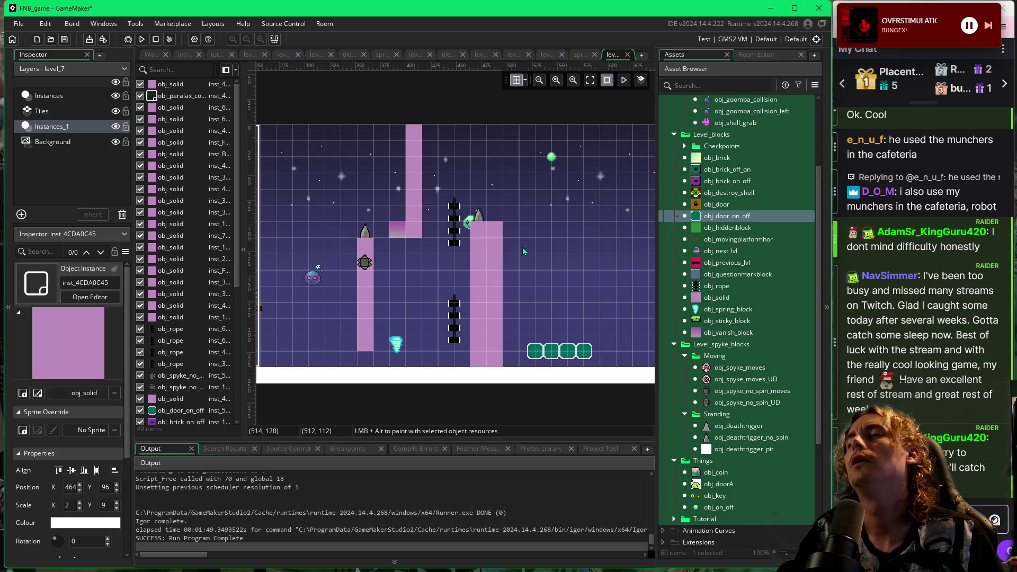
pyautogui.click(708, 439)
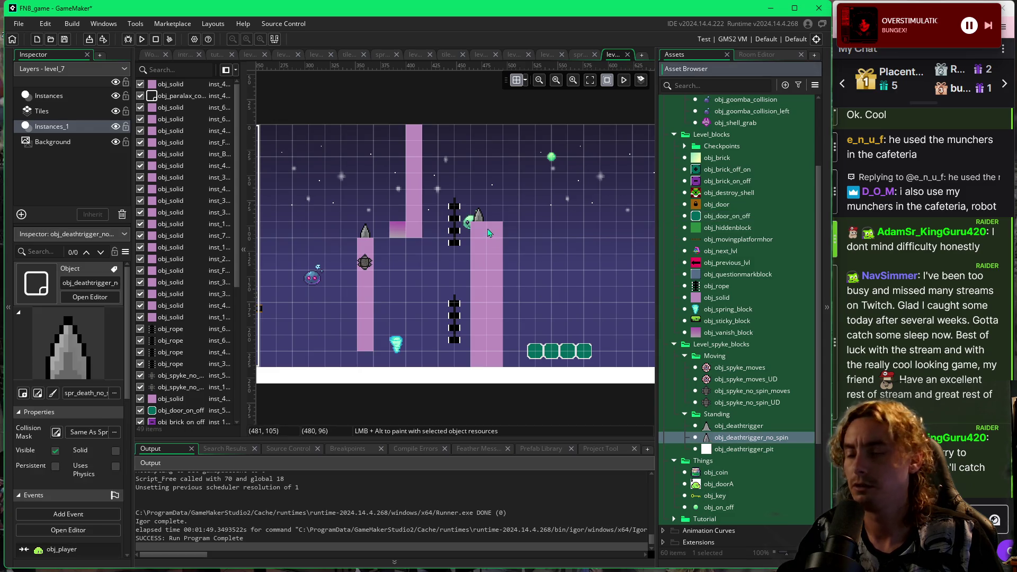
pyautogui.click(494, 219)
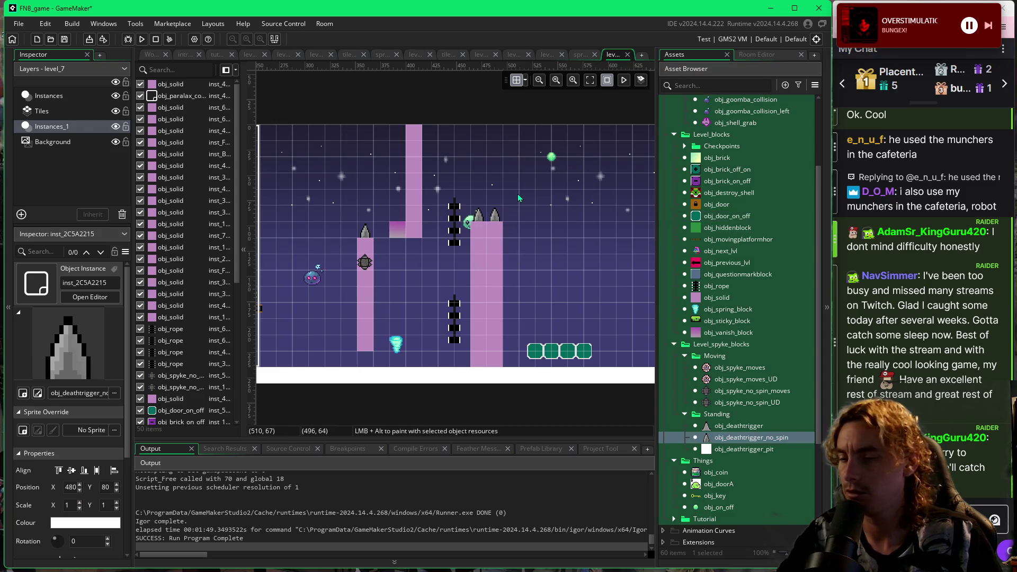
pyautogui.press('F5')
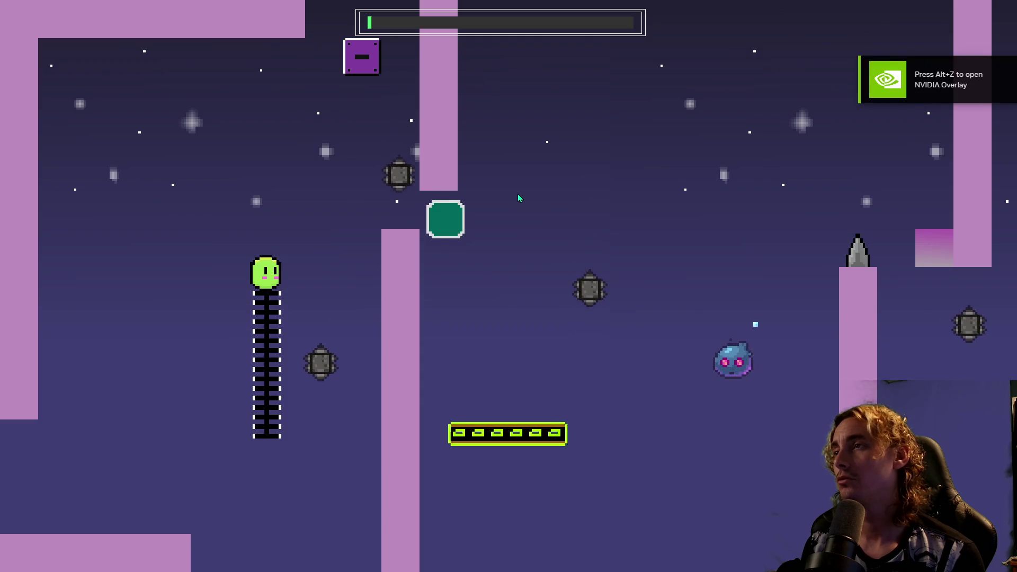
# Jump across the on/off block and moving platform, then climb the rope past the spikes.
pyautogui.press('space')
pyautogui.press('space')
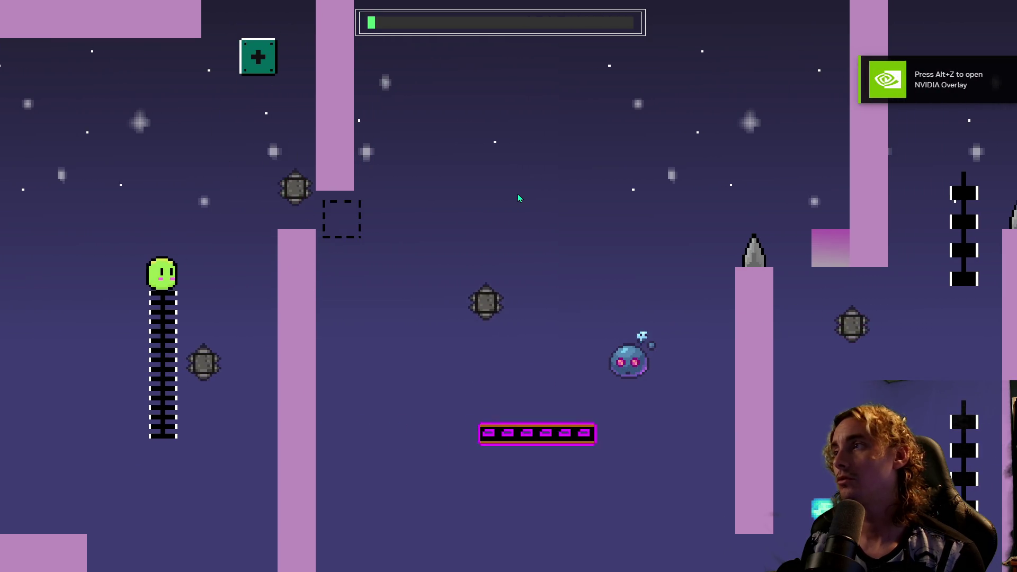
pyautogui.press('space')
pyautogui.press('Right')
pyautogui.press('space')
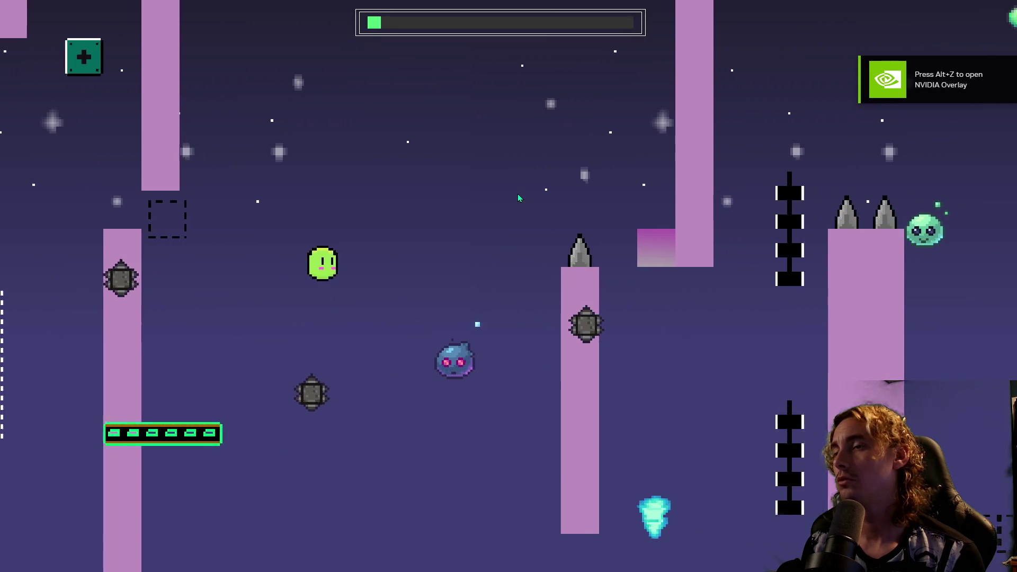
pyautogui.press('space')
pyautogui.press('space')
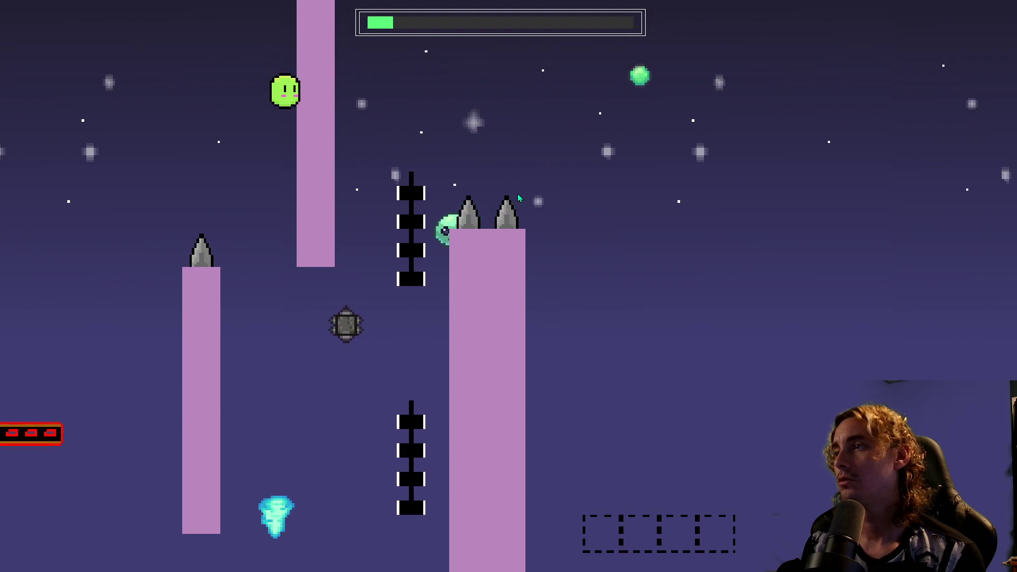
pyautogui.press('Right')
pyautogui.press('Right')
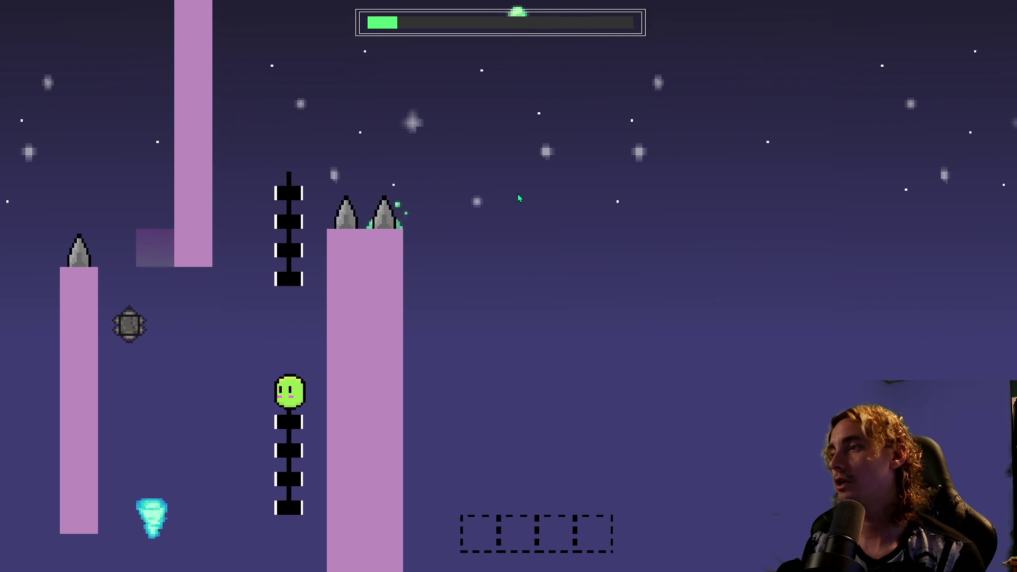
pyautogui.press('space')
pyautogui.press('space')
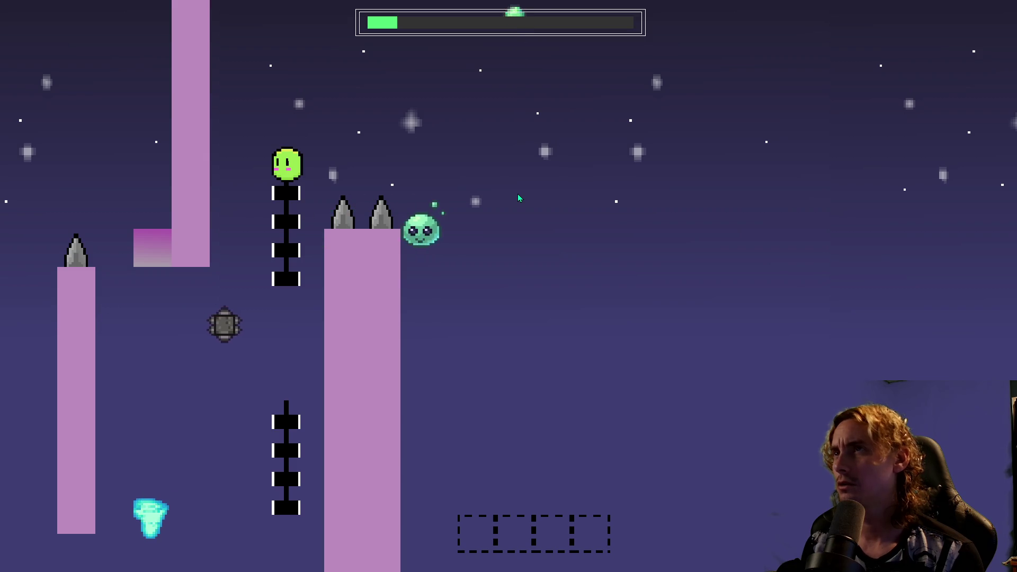
pyautogui.press('space')
pyautogui.press('Right')
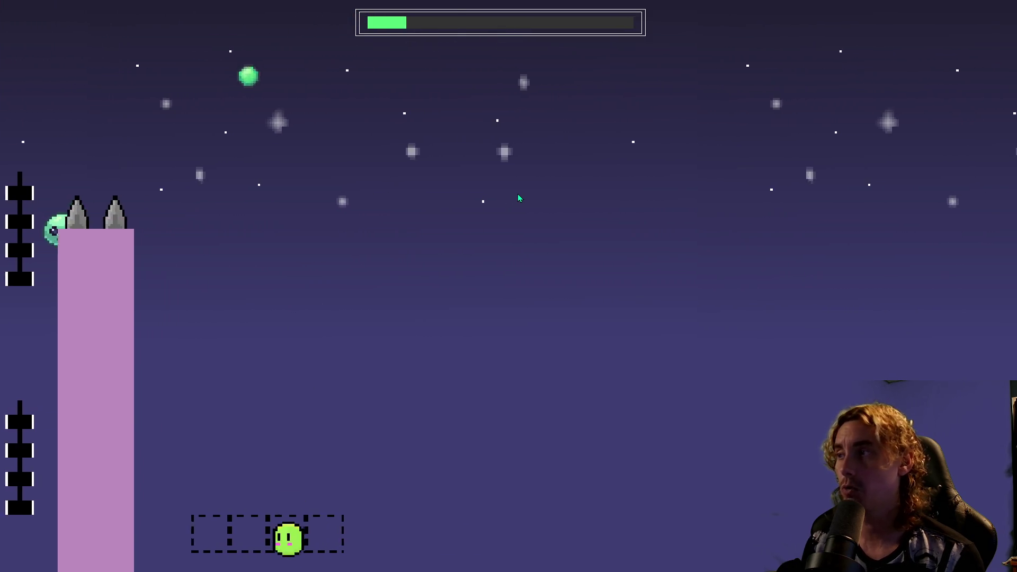
pyautogui.press('Right')
pyautogui.press('space')
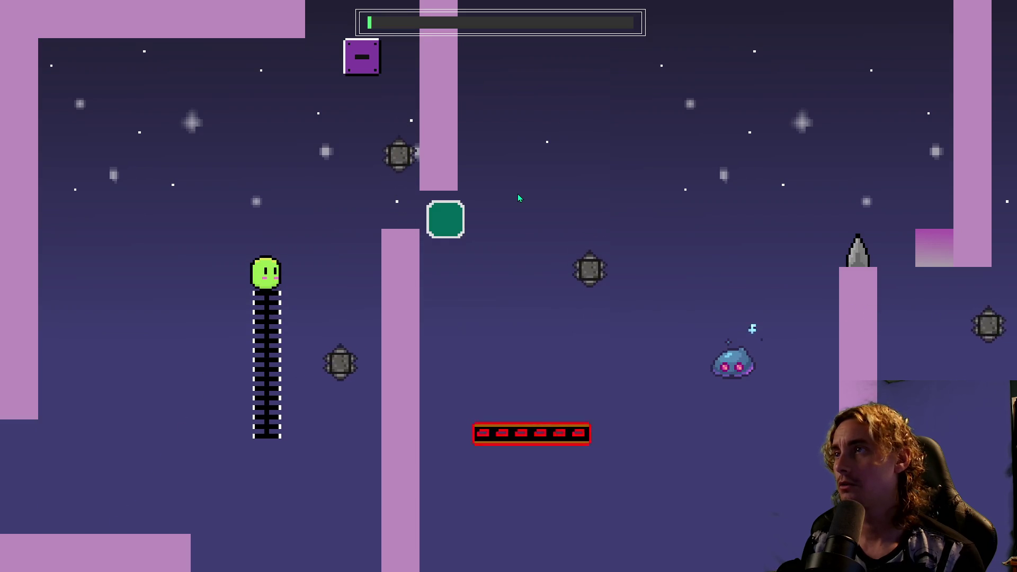
pyautogui.press('space')
pyautogui.press('Right')
pyautogui.press('Right')
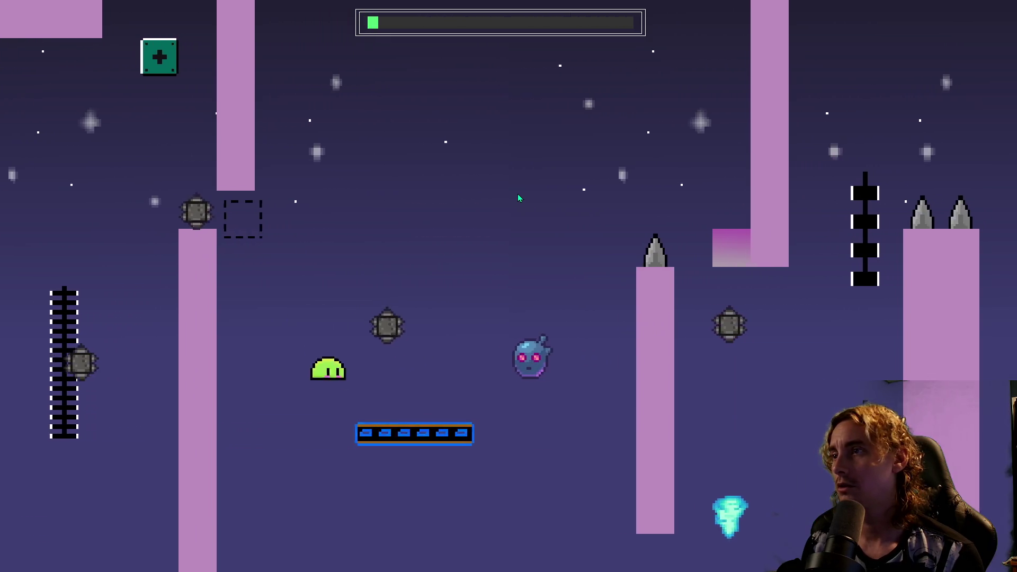
# After restarting, climb the ropes toward the pink pillar and past the spiked tall pillar.
pyautogui.press('space')
pyautogui.press('Up')
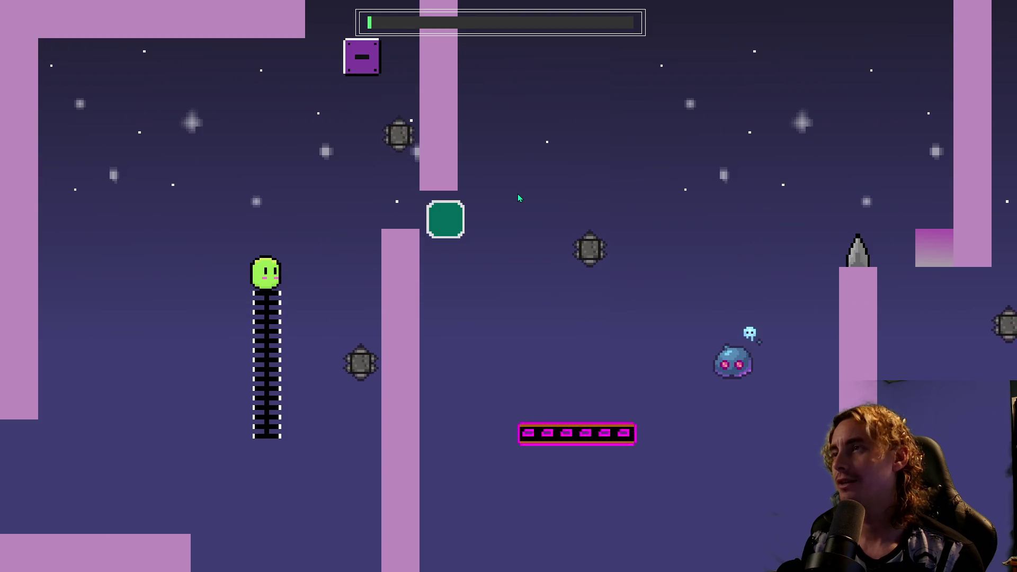
pyautogui.press('space')
pyautogui.press('Right')
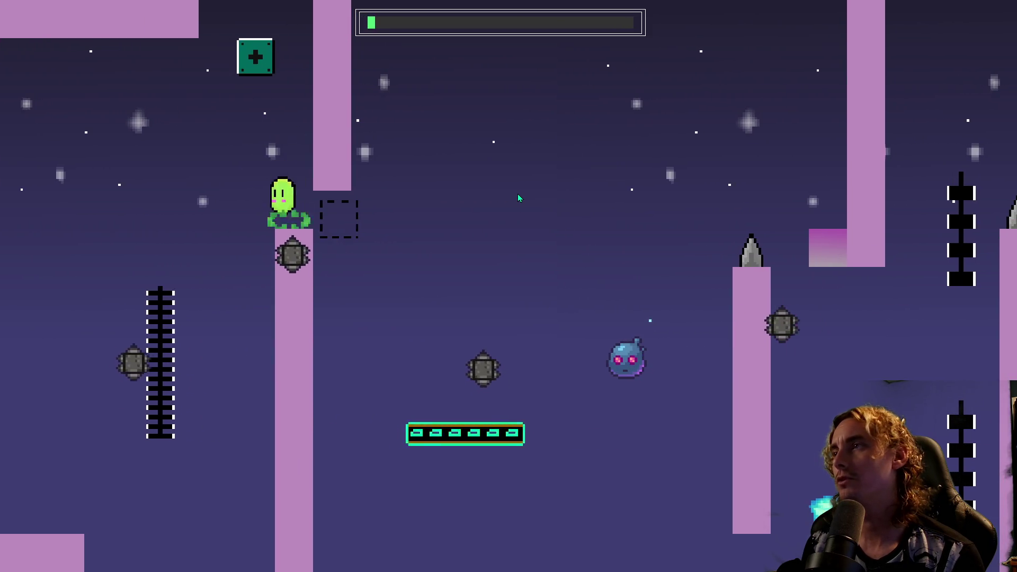
pyautogui.press('Left')
pyautogui.press('space')
pyautogui.press('Right')
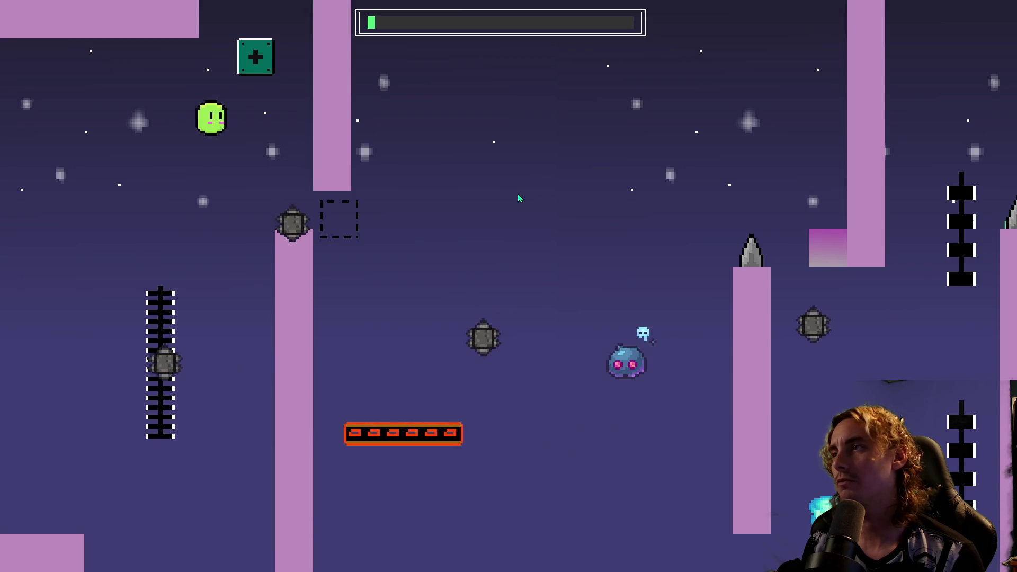
pyautogui.press('space')
pyautogui.press('Right')
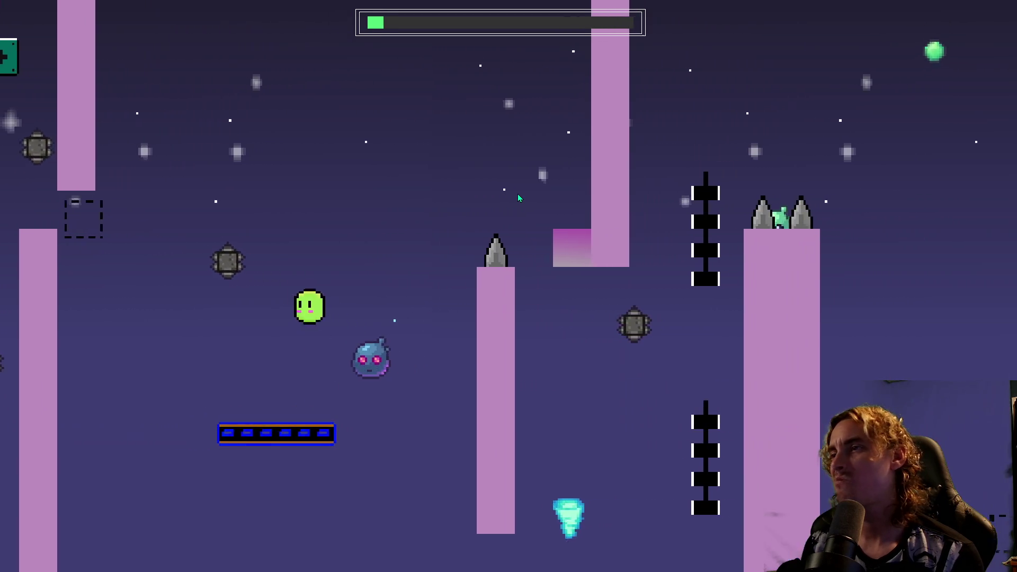
pyautogui.press('space')
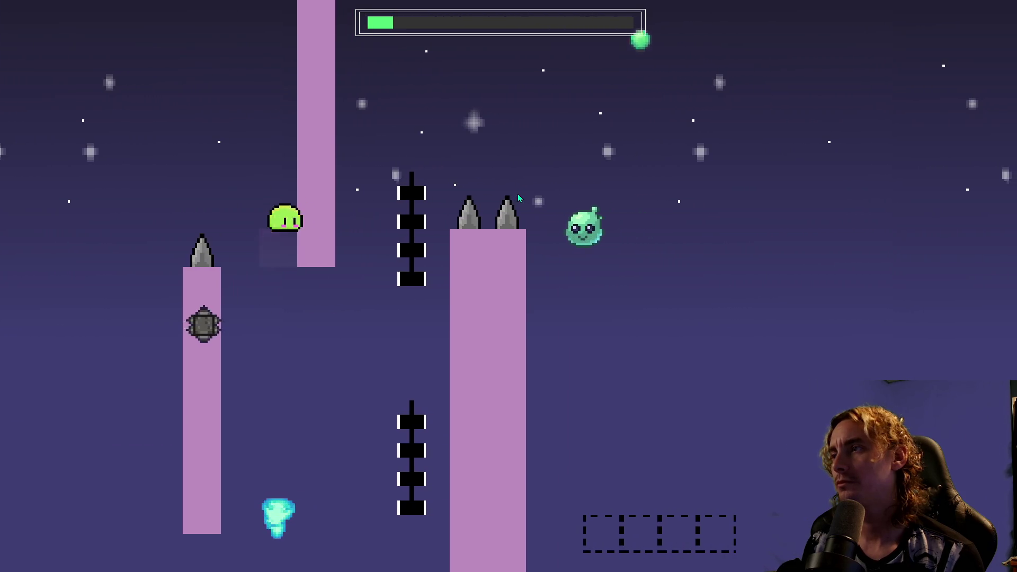
pyautogui.press('Right')
pyautogui.press('space')
pyautogui.press('space')
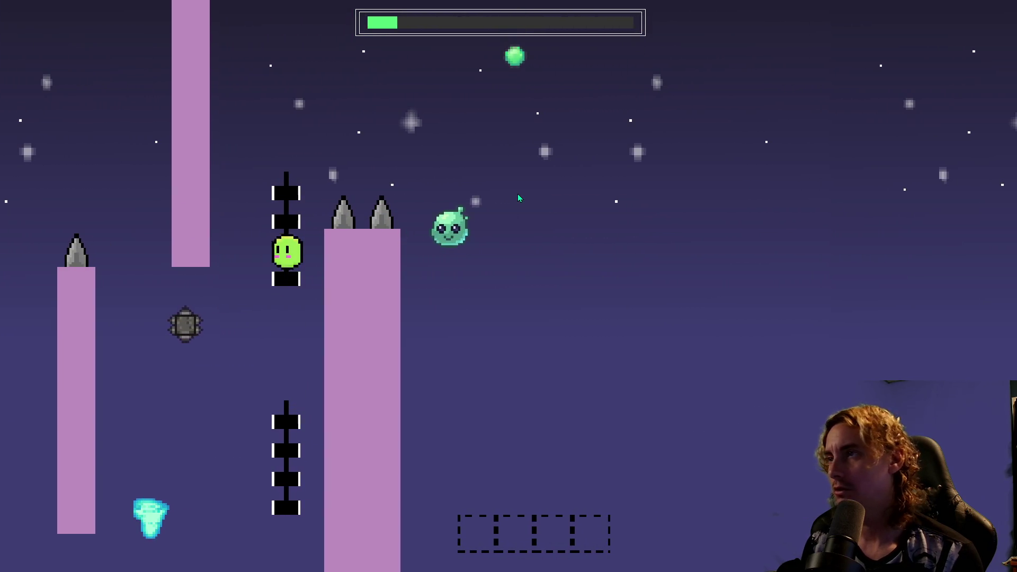
pyautogui.press('space')
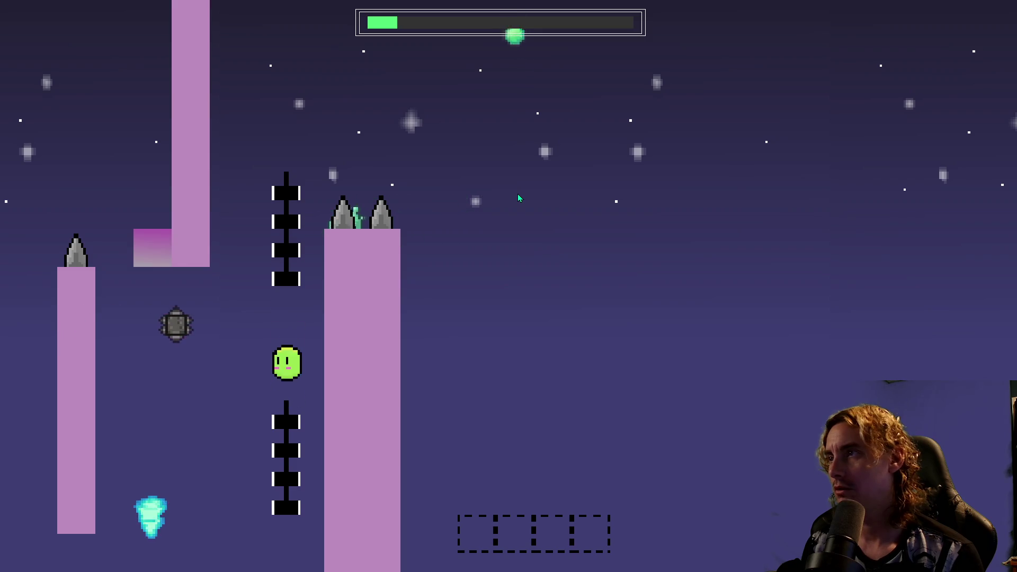
pyautogui.press('space')
pyautogui.press('space')
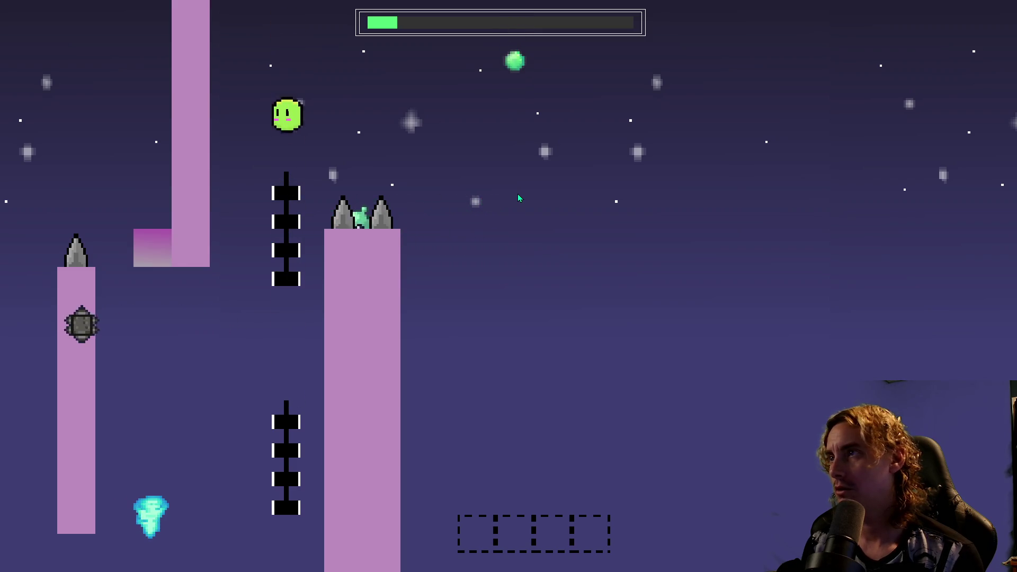
pyautogui.press('space')
pyautogui.press('Right')
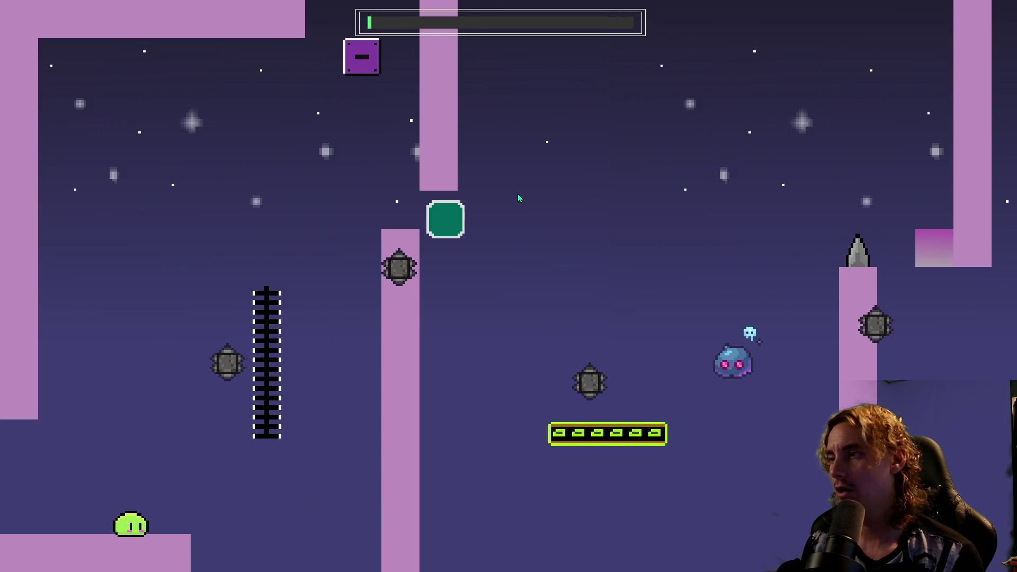
# Cross the teal and magenta blocks and climb the upper rope, continuing right.
pyautogui.press('space')
pyautogui.press('Right')
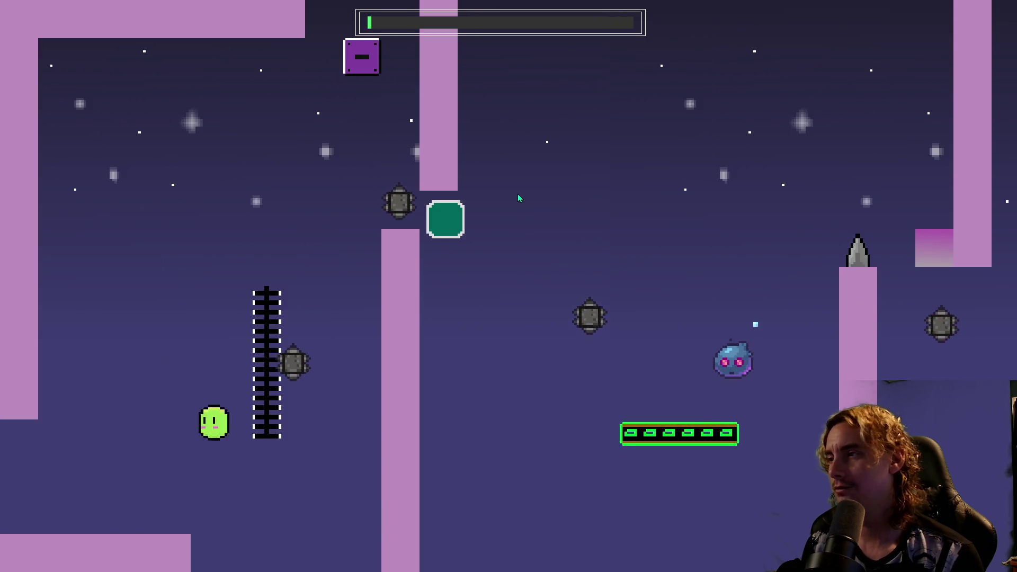
pyautogui.press('space')
pyautogui.press('Right')
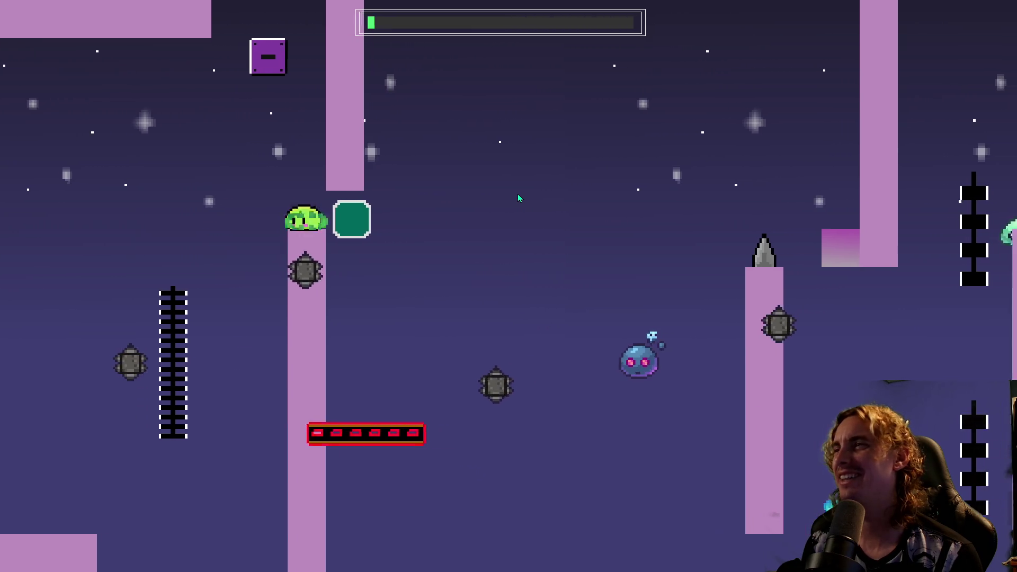
pyautogui.press('space')
pyautogui.press('Left')
pyautogui.press('space')
pyautogui.press('Right')
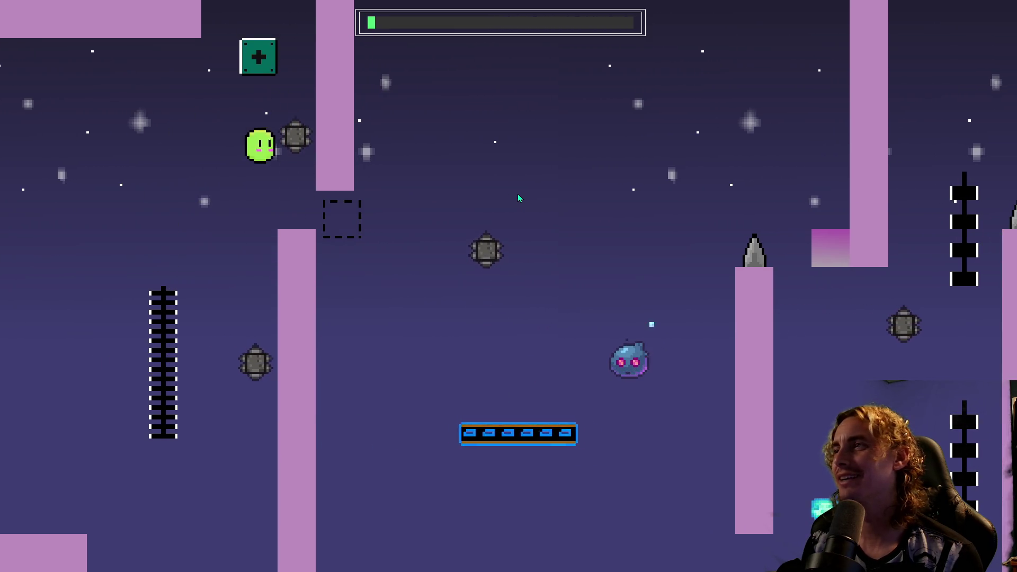
pyautogui.press('space')
pyautogui.press('Right')
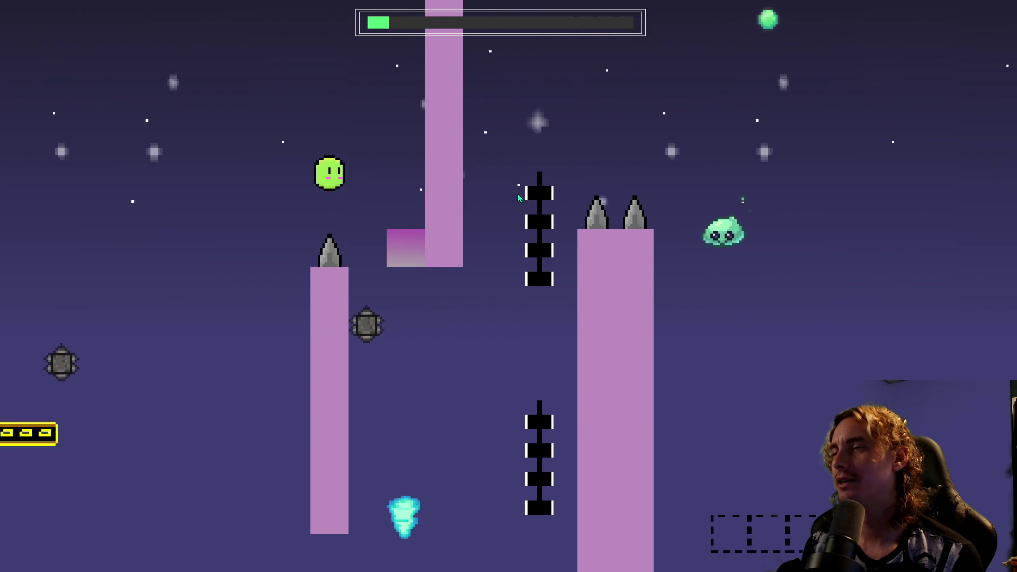
pyautogui.press('Right')
pyautogui.press('space')
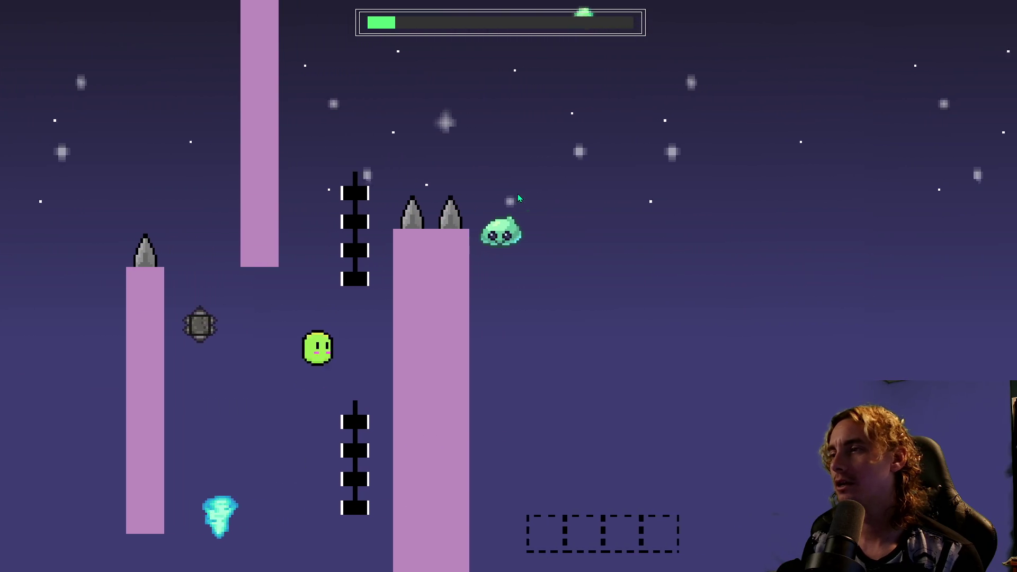
pyautogui.press('space')
pyautogui.press('space')
pyautogui.press('Right')
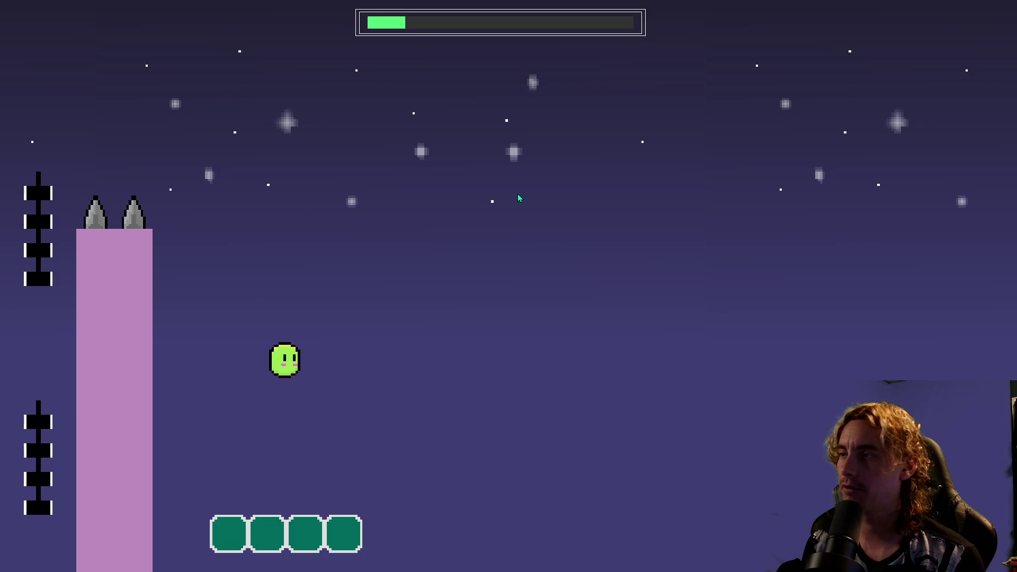
# Land on the green block row and hop across it.
pyautogui.press('space')
pyautogui.press('Right')
pyautogui.press('space')
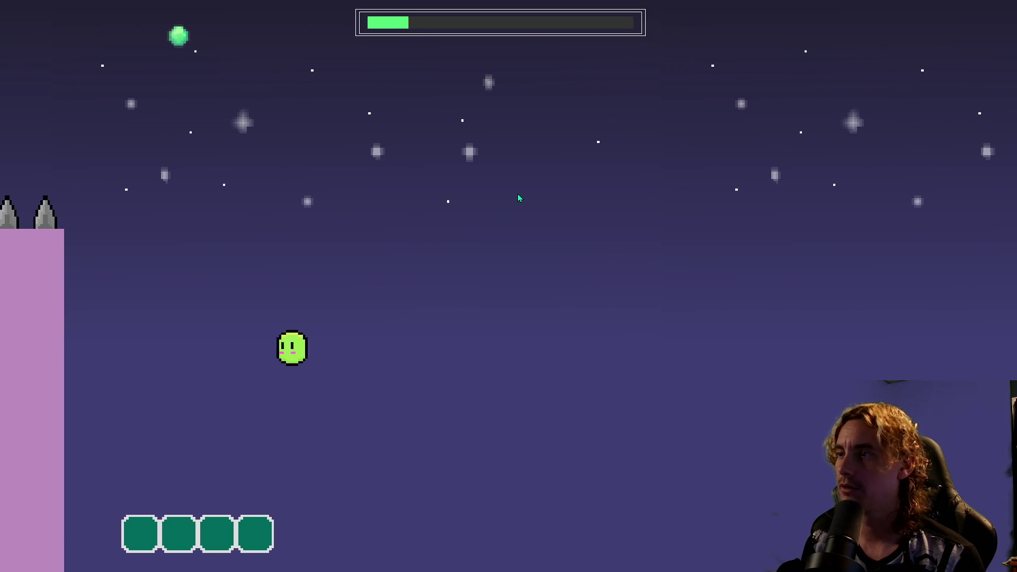
pyautogui.press('space')
pyautogui.press('Left')
pyautogui.press('Right')
pyautogui.press('space')
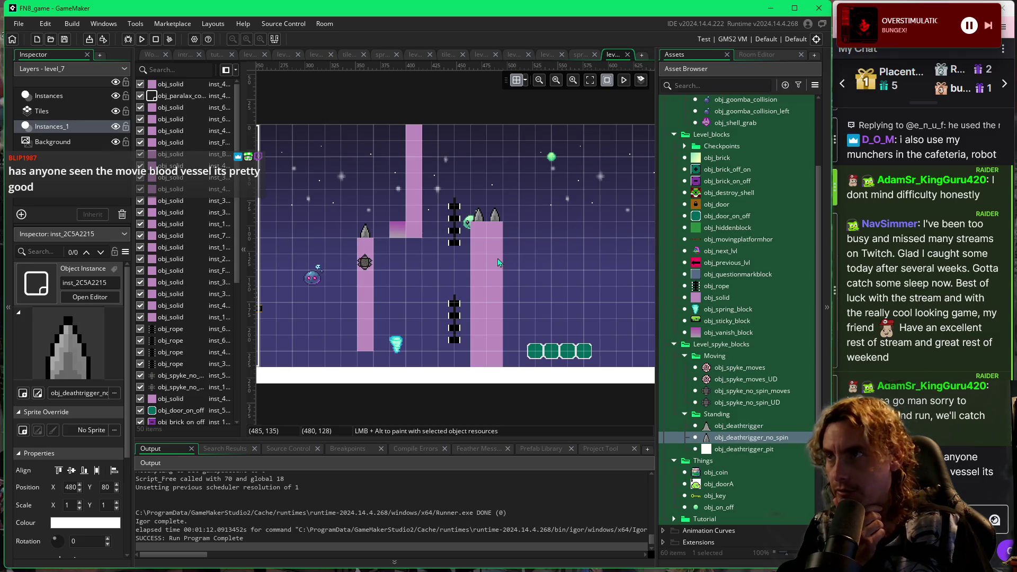
# Extend both rope columns with extra obj_rope pieces, then start a test build with F5.
pyautogui.click(455, 305)
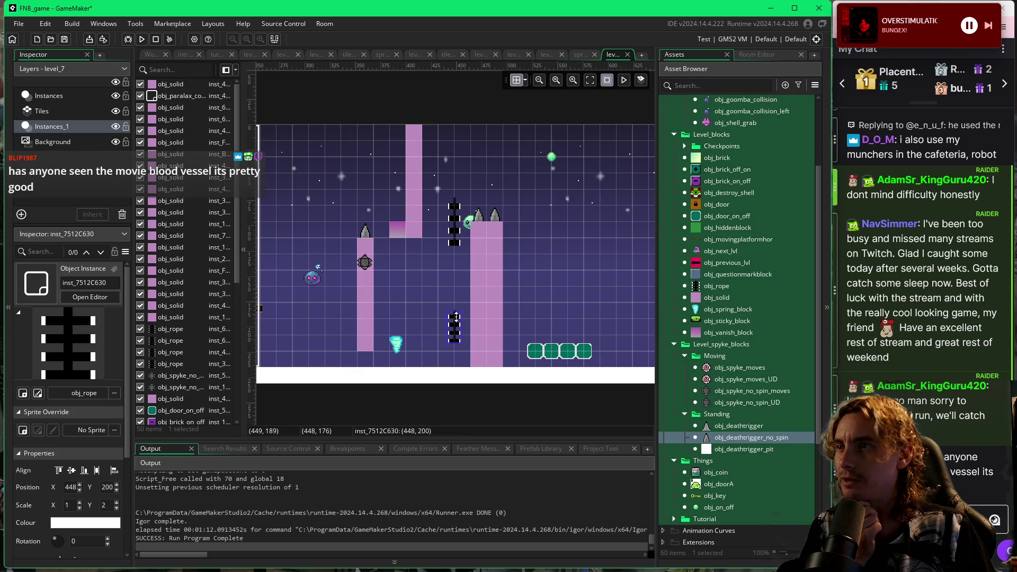
pyautogui.click(459, 245)
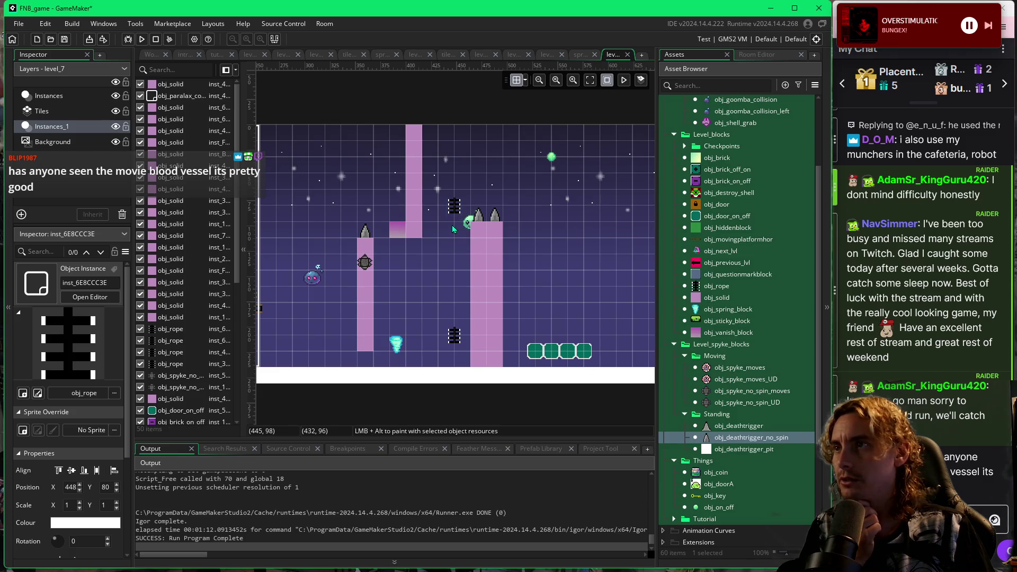
pyautogui.click(696, 289)
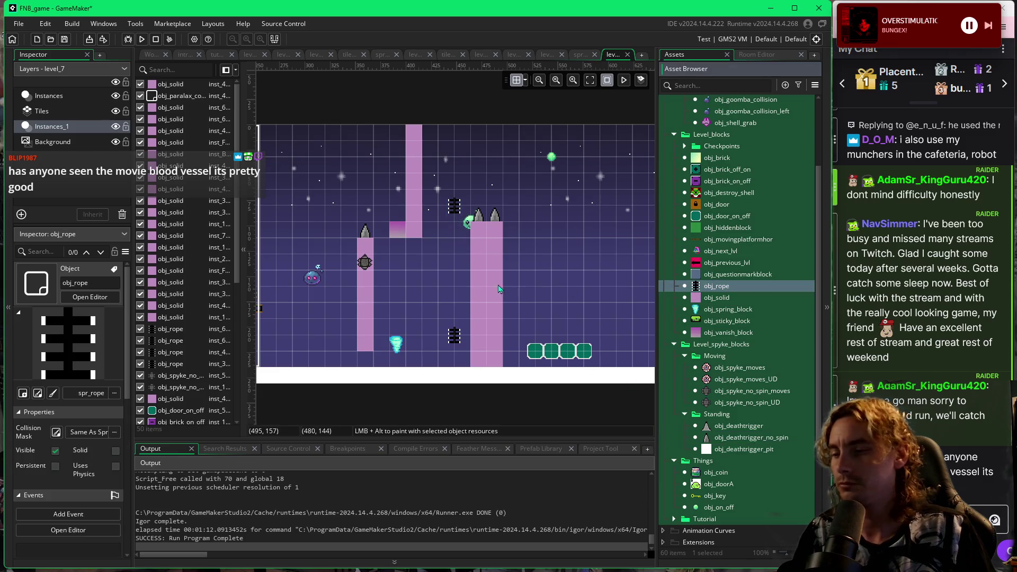
pyautogui.moveTo(453, 225); pyautogui.dragTo(449, 268)
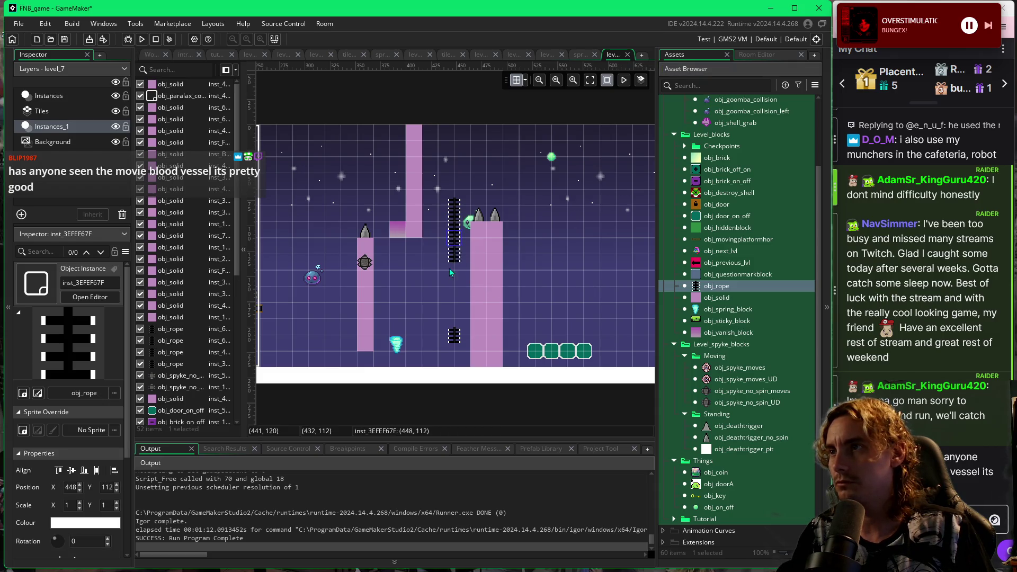
pyautogui.moveTo(453, 352); pyautogui.dragTo(454, 316)
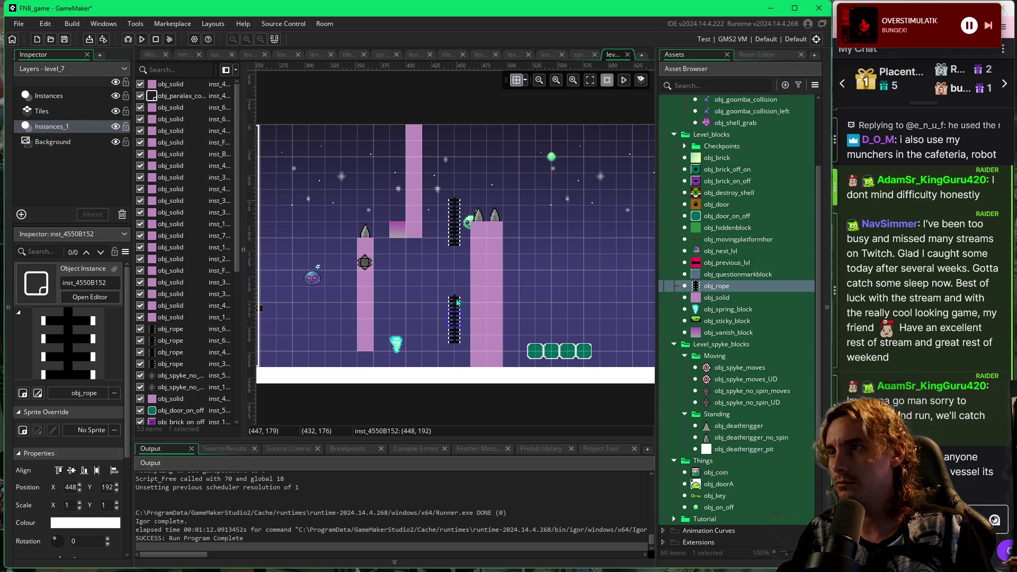
pyautogui.click(454, 289)
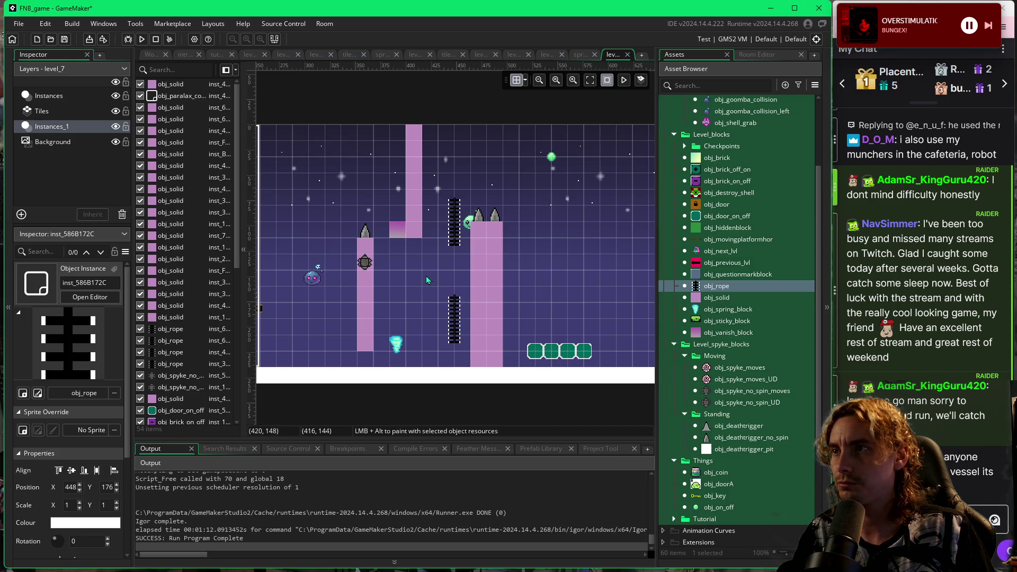
pyautogui.press('F5')
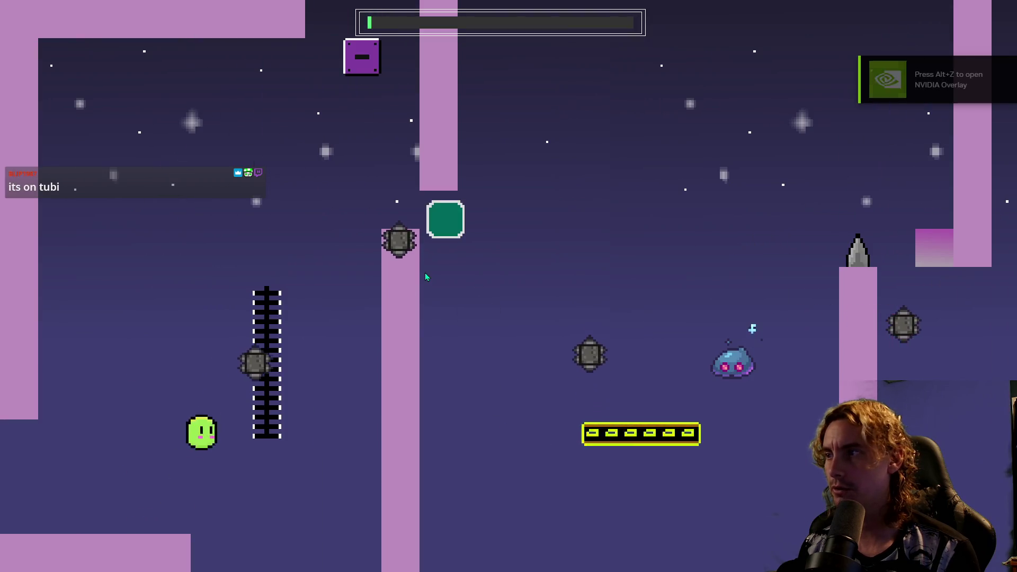
# Climb the first ladder, jump past the pillars to the tall pillar, and climb the next ladder.
pyautogui.press('Right')
pyautogui.press('Up')
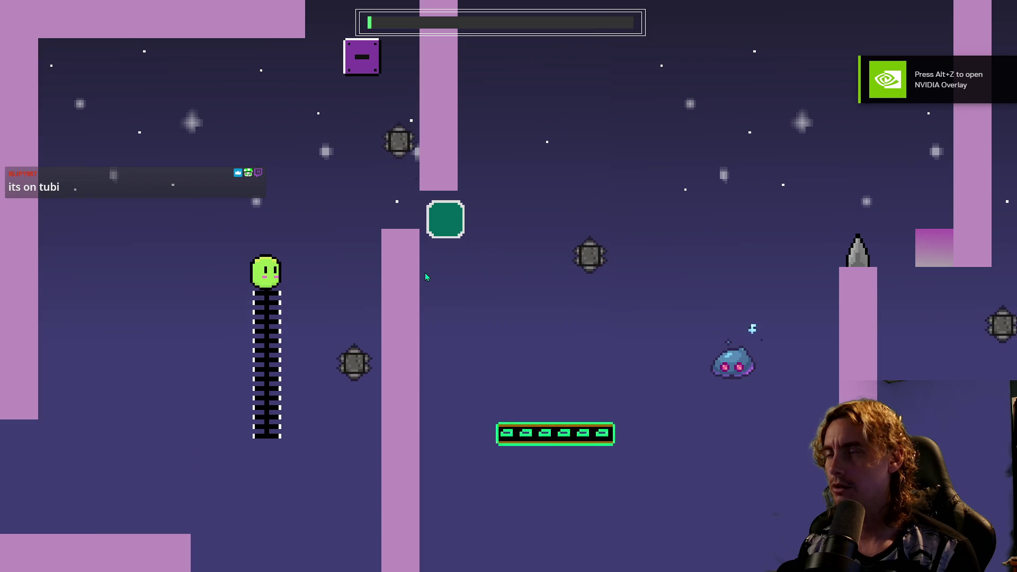
pyautogui.press('Right')
pyautogui.press('Left')
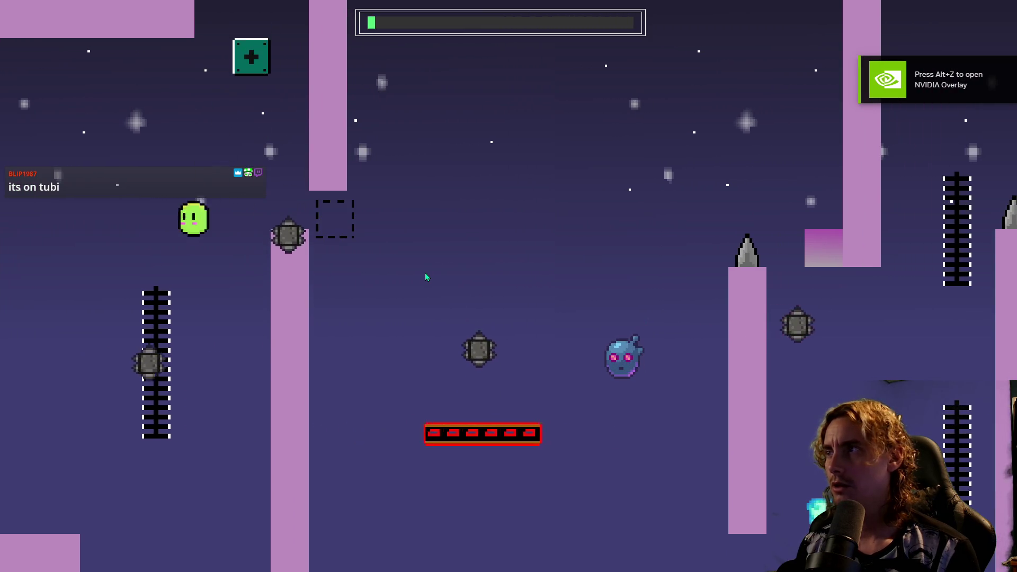
pyautogui.press('Up')
pyautogui.press('Right')
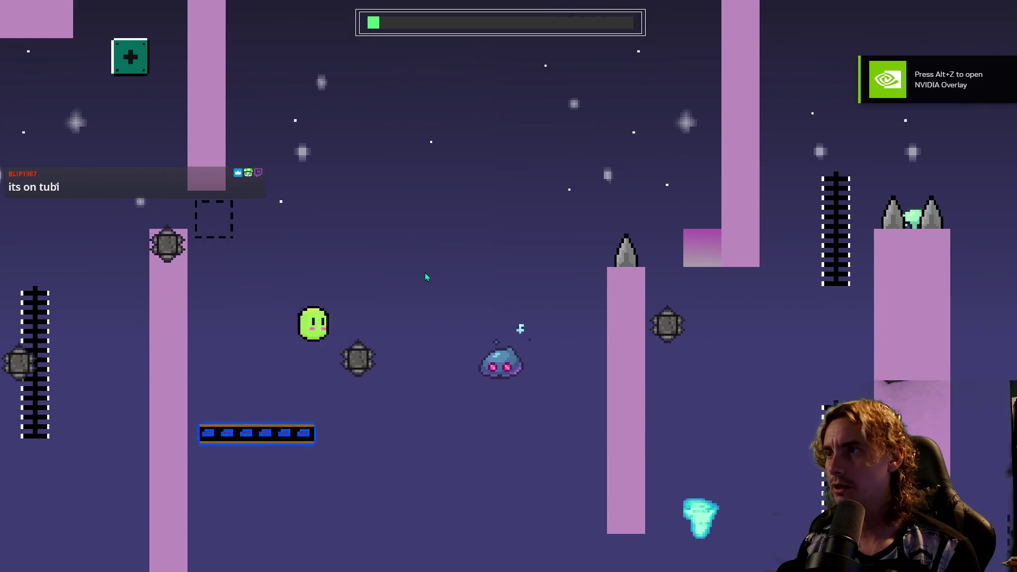
pyautogui.press('Up')
pyautogui.press('Right')
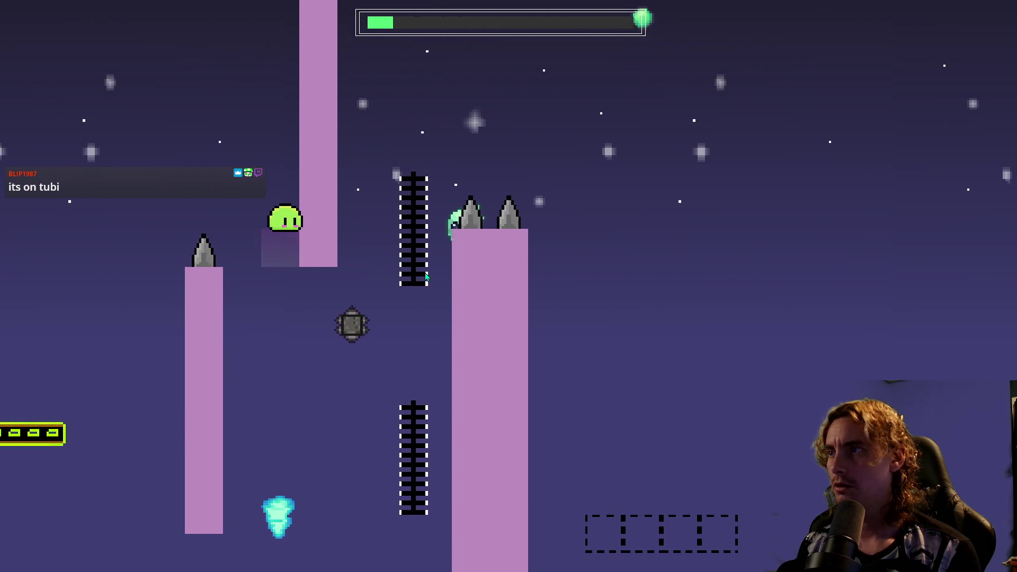
pyautogui.press('Right')
pyautogui.press('Up')
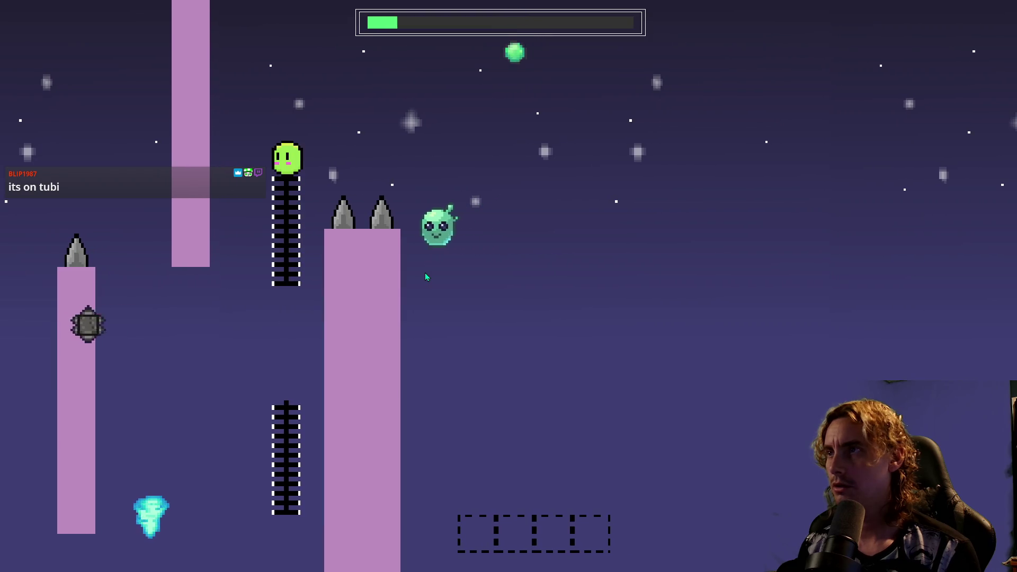
# Grab the orb to solidify the dashed blocks, then cross them to the level exit.
pyautogui.press('Up')
pyautogui.press('Right')
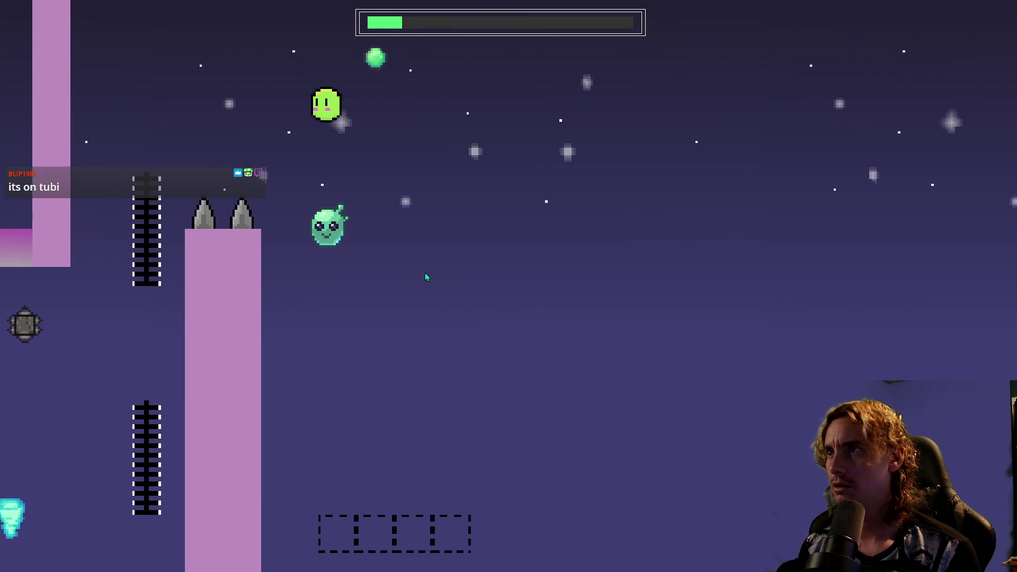
pyautogui.press('Left')
pyautogui.press('Up')
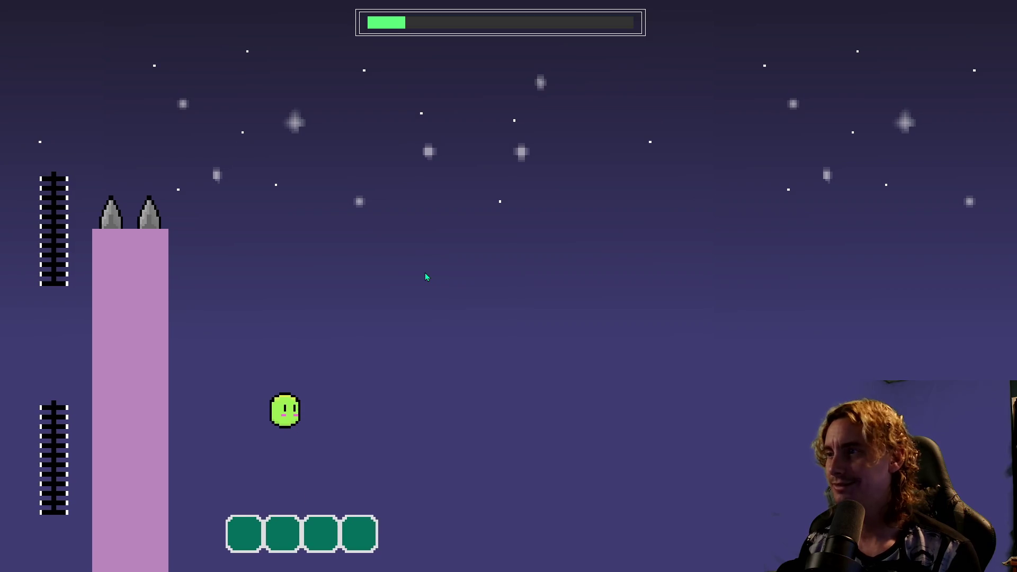
pyautogui.press('Left')
pyautogui.press('Up')
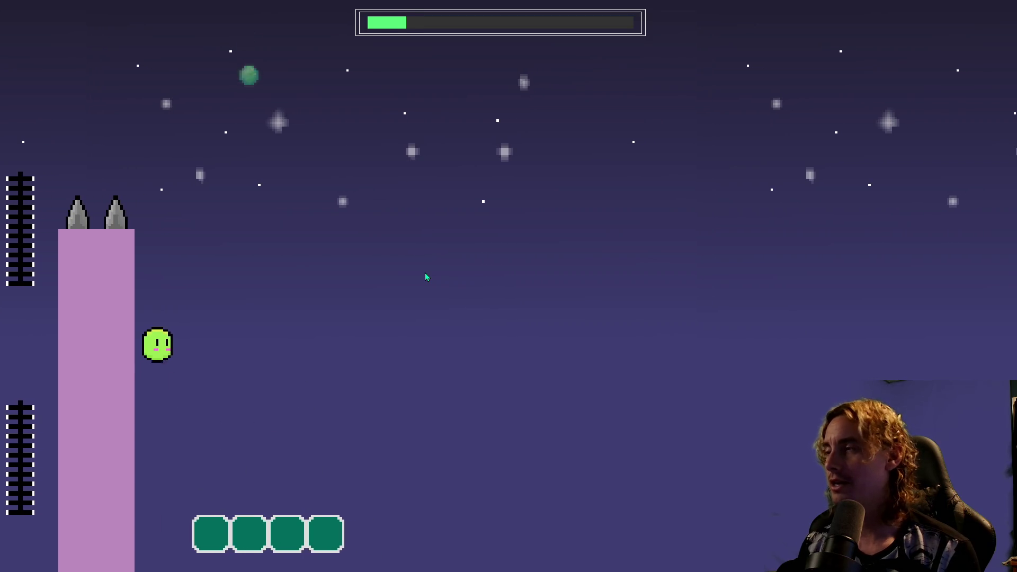
pyautogui.press('Right')
pyautogui.press('Up')
pyautogui.press('Right')
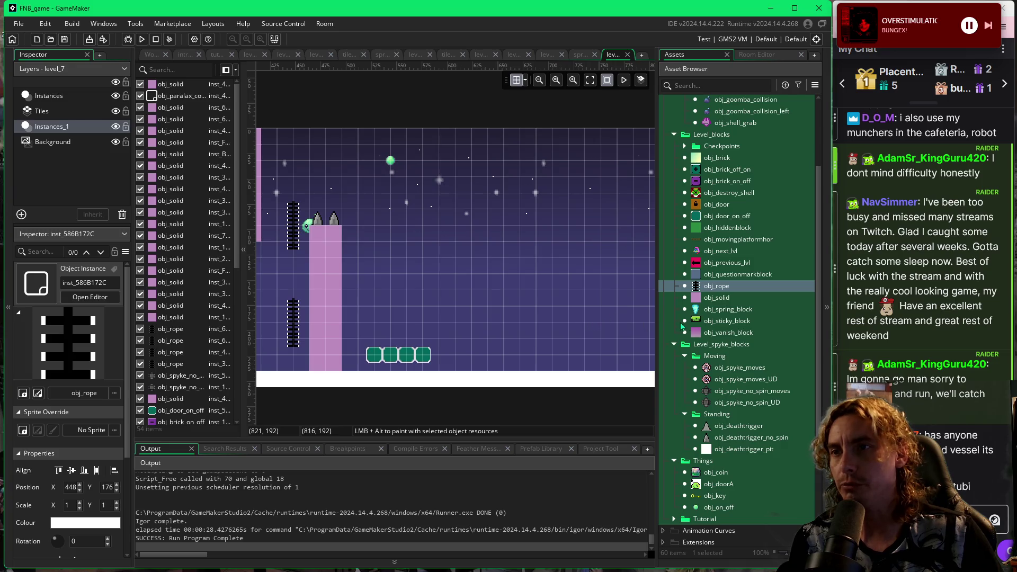
pyautogui.moveTo(426, 291); pyautogui.dragTo(543, 291)
pyautogui.moveTo(607, 297)
pyautogui.mouseDown()
pyautogui.moveTo(507, 301)
pyautogui.moveTo(603, 307)
pyautogui.mouseUp()
pyautogui.moveTo(275, 279); pyautogui.dragTo(339, 278)
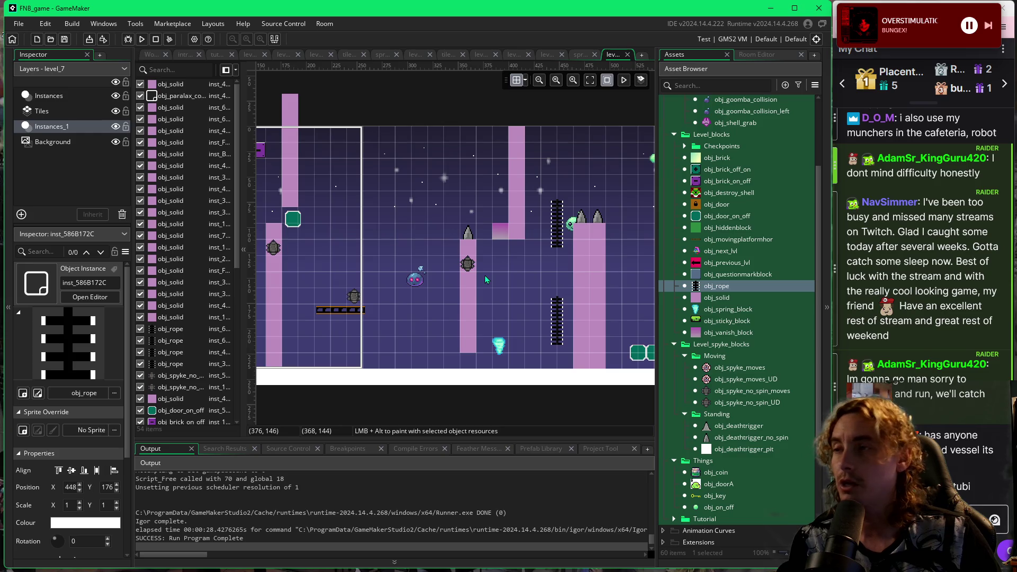
pyautogui.moveTo(555, 302); pyautogui.dragTo(440, 311)
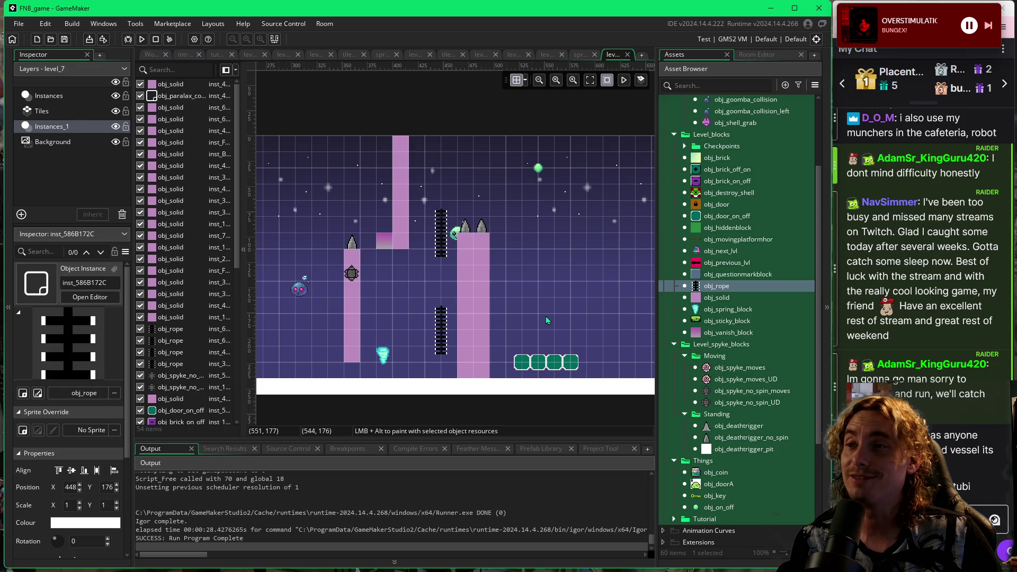
pyautogui.moveTo(546, 320)
pyautogui.mouseDown()
pyautogui.moveTo(498, 320)
pyautogui.moveTo(491, 310)
pyautogui.mouseUp()
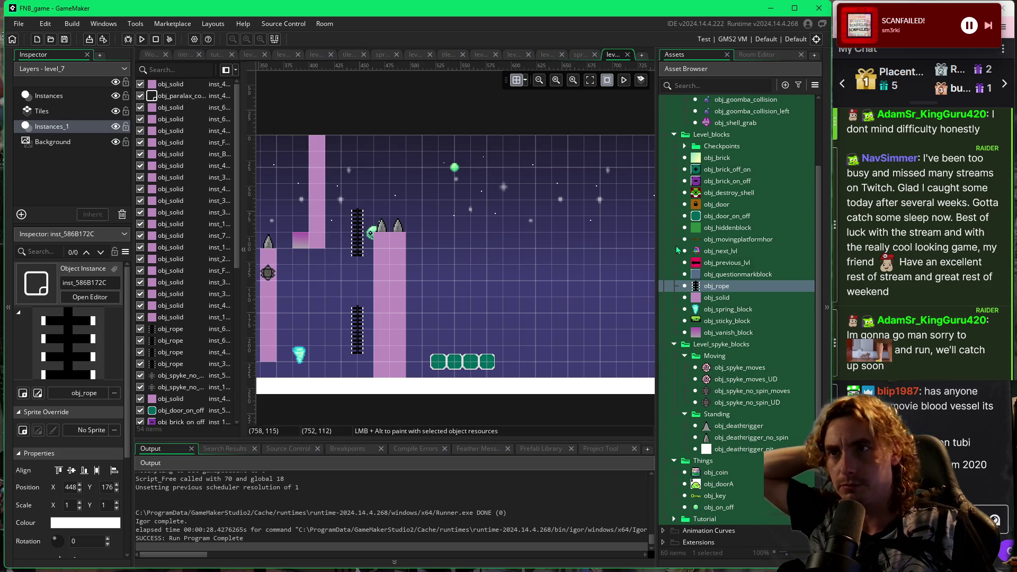
# Place a horizontal moving platform at 688, 176 and an obj_goomba at 608, 176.
pyautogui.click(698, 242)
pyautogui.moveTo(698, 241)
pyautogui.mouseDown()
pyautogui.moveTo(456, 317)
pyautogui.moveTo(545, 315)
pyautogui.moveTo(489, 311)
pyautogui.moveTo(525, 305)
pyautogui.mouseUp()
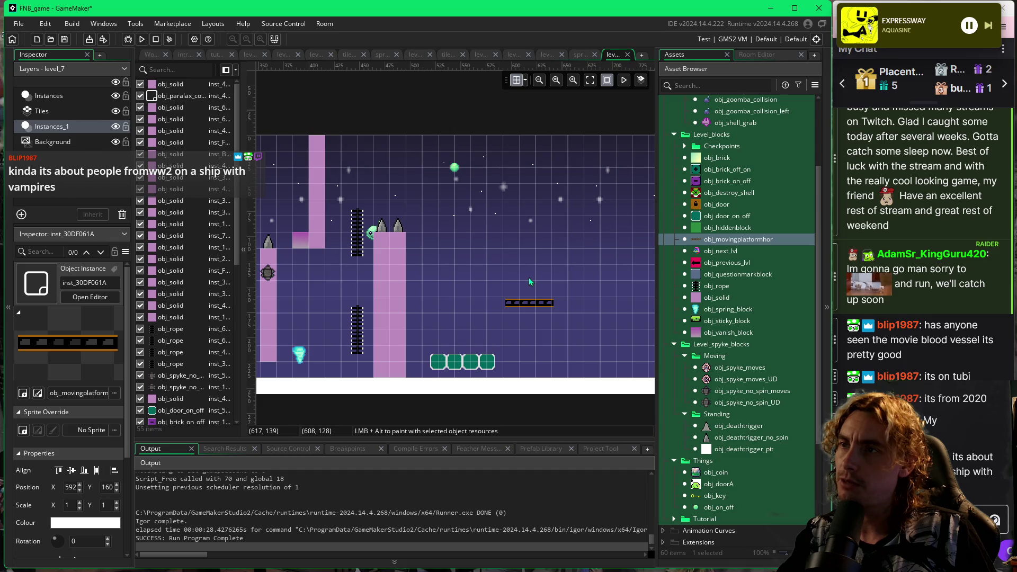
pyautogui.moveTo(528, 305)
pyautogui.mouseDown()
pyautogui.moveTo(561, 280)
pyautogui.moveTo(599, 324)
pyautogui.moveTo(629, 327)
pyautogui.mouseUp()
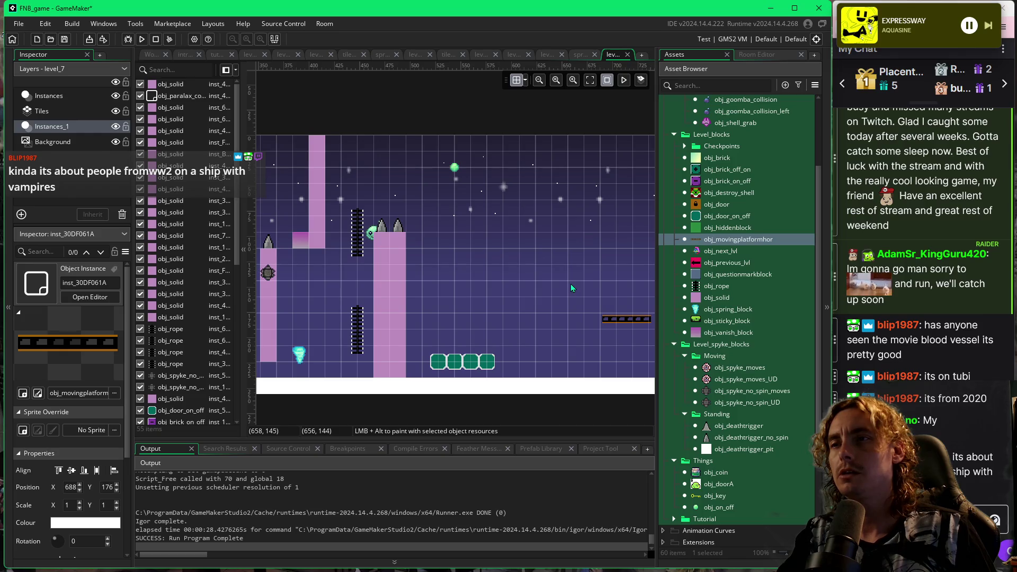
pyautogui.scroll(4, 691, 134)
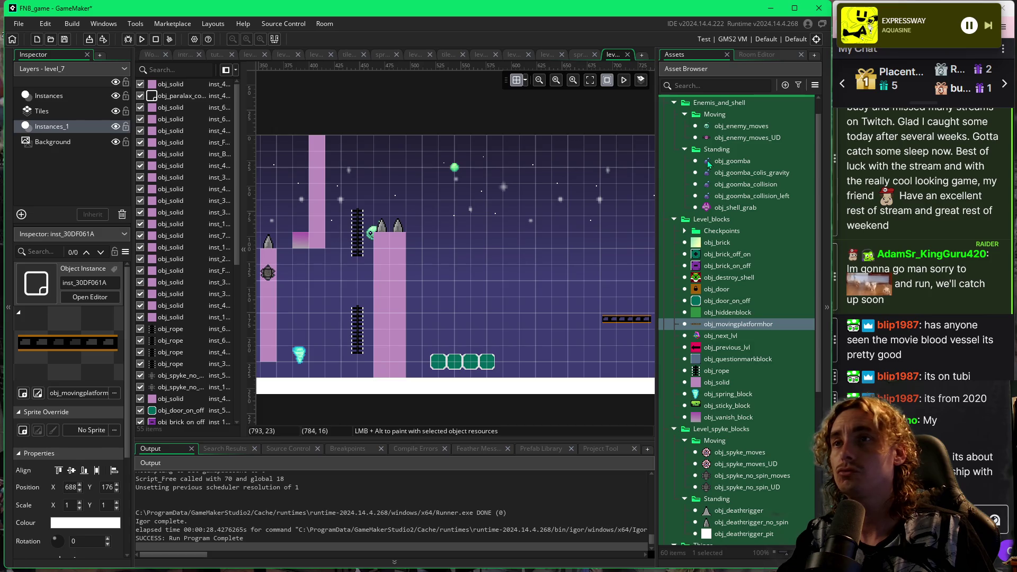
pyautogui.moveTo(708, 164)
pyautogui.mouseDown()
pyautogui.moveTo(532, 314)
pyautogui.moveTo(549, 312)
pyautogui.moveTo(541, 318)
pyautogui.moveTo(511, 310)
pyautogui.moveTo(528, 312)
pyautogui.mouseUp()
# Nudge the goomba right, shift the platform two steps left, and stack four on/off door blocks.
pyautogui.click(469, 338)
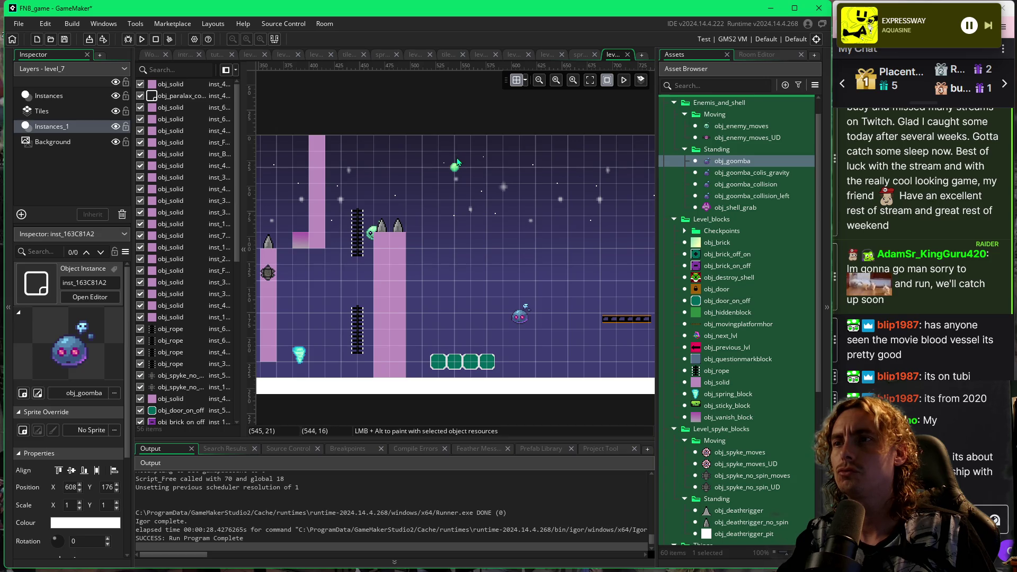
pyautogui.click(623, 323)
pyautogui.moveTo(623, 322); pyautogui.dragTo(591, 322)
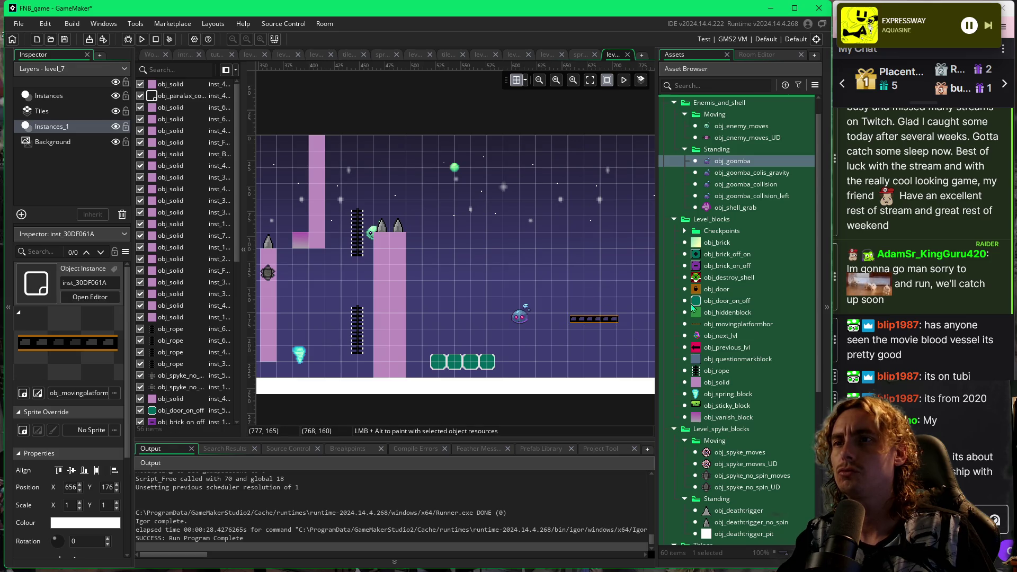
pyautogui.moveTo(727, 300)
pyautogui.mouseDown()
pyautogui.moveTo(553, 345)
pyautogui.moveTo(552, 243)
pyautogui.mouseUp()
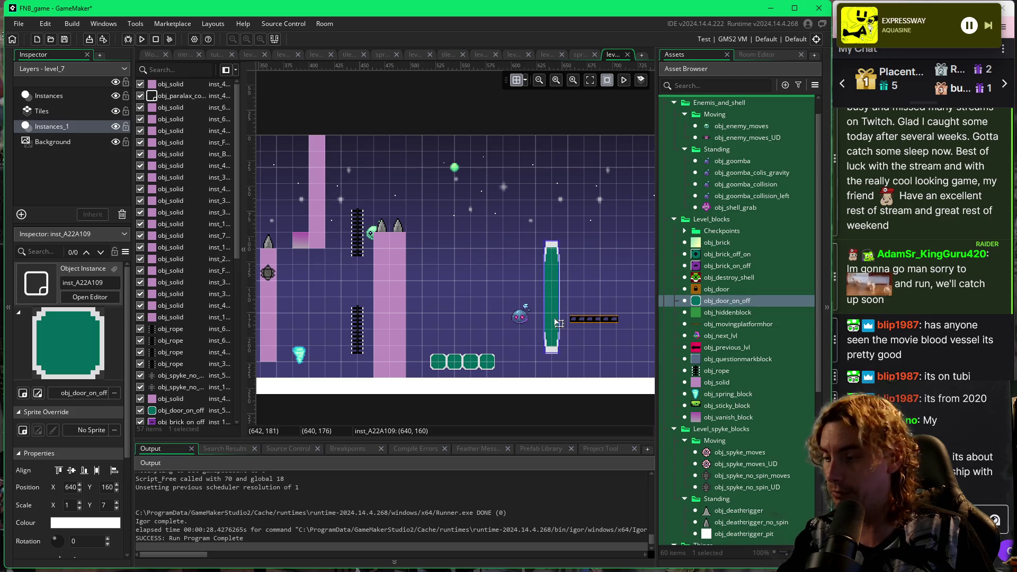
pyautogui.hotkey('ctrl', 'z')
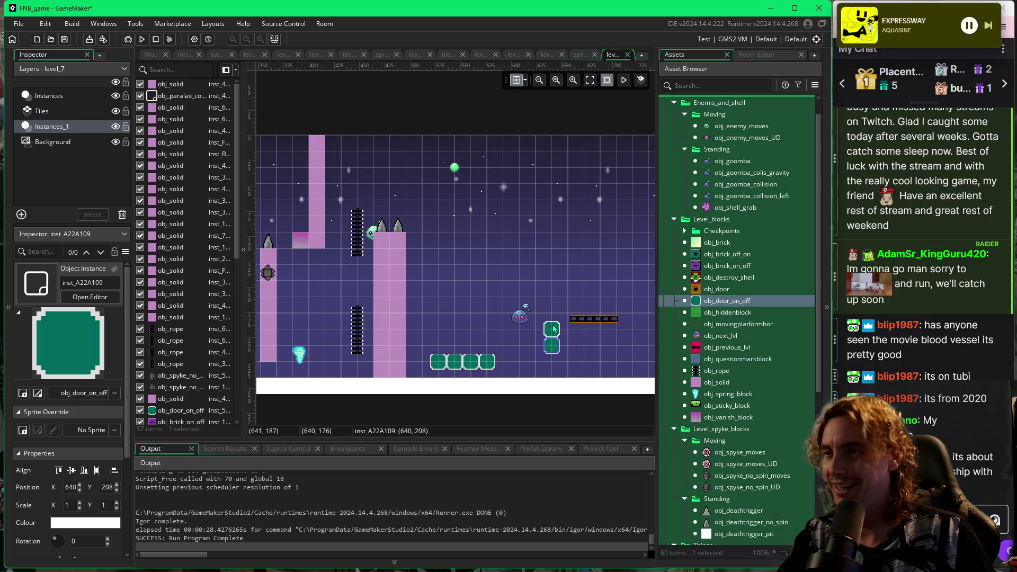
pyautogui.moveTo(555, 333); pyautogui.dragTo(552, 281)
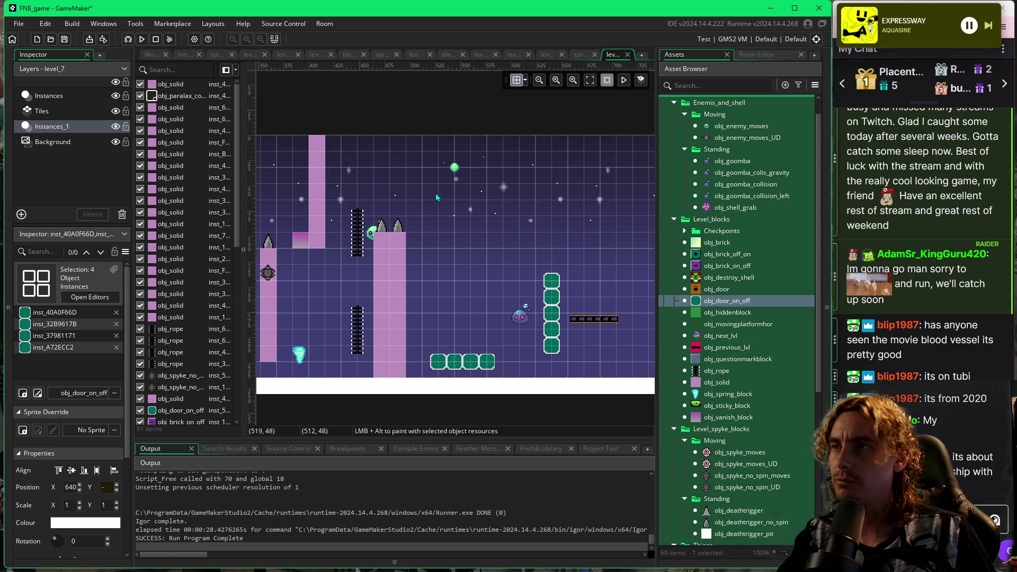
# Move the green on/off orb to 544, 40 while checking the grid settings.
pyautogui.click(460, 172)
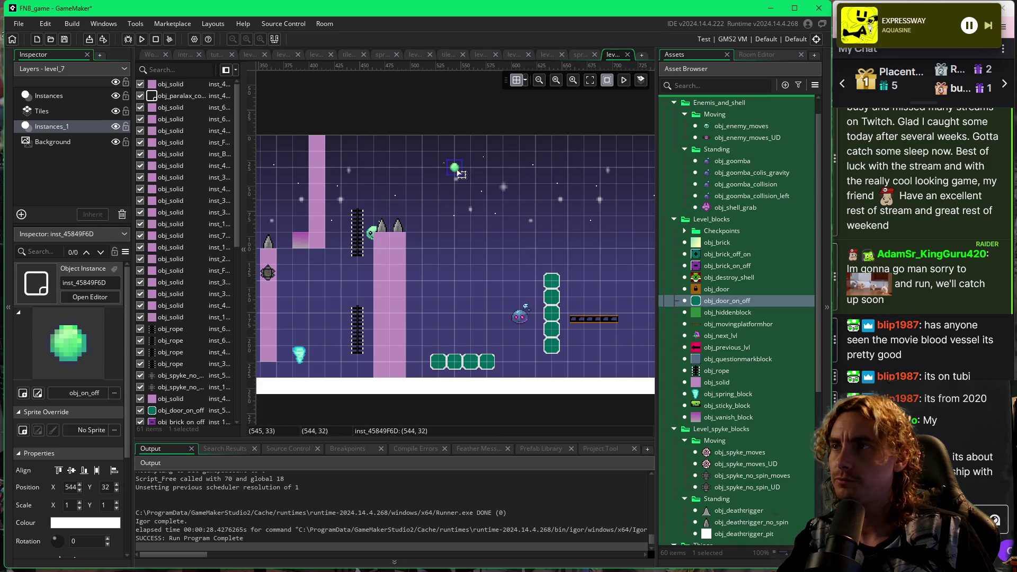
pyautogui.moveTo(460, 172); pyautogui.dragTo(460, 186)
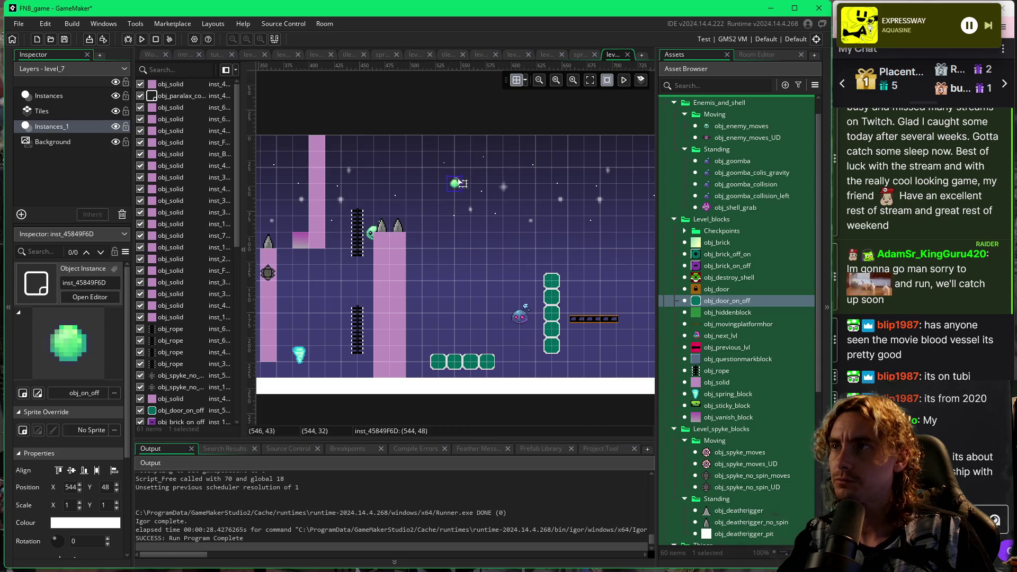
pyautogui.click(525, 80)
pyautogui.moveTo(456, 184); pyautogui.dragTo(457, 176)
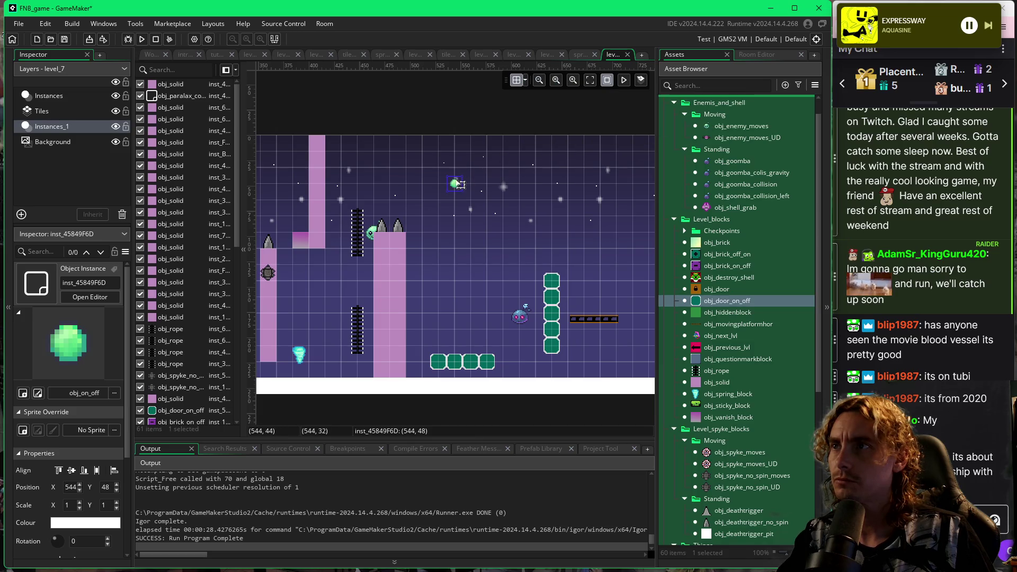
pyautogui.click(525, 80)
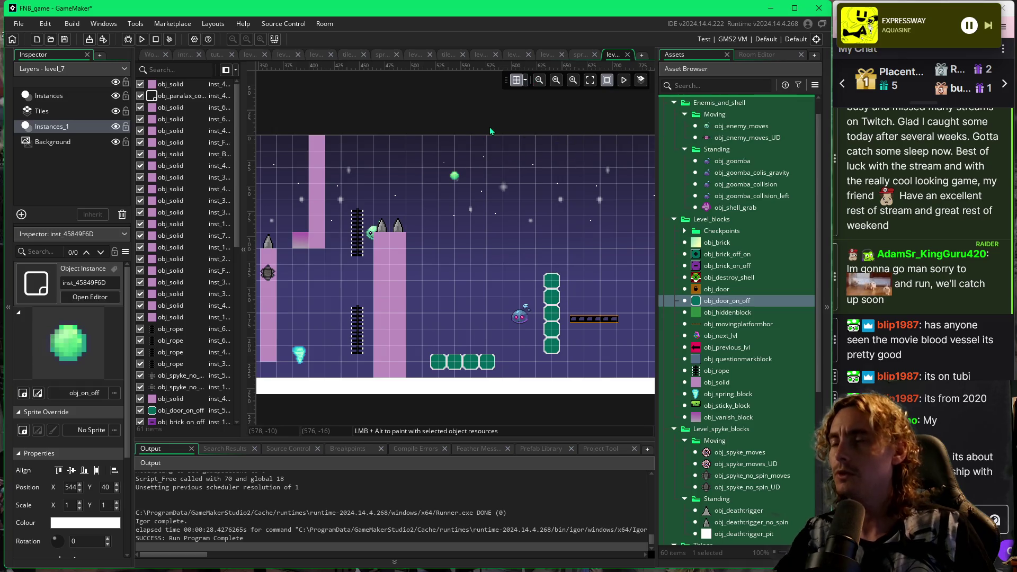